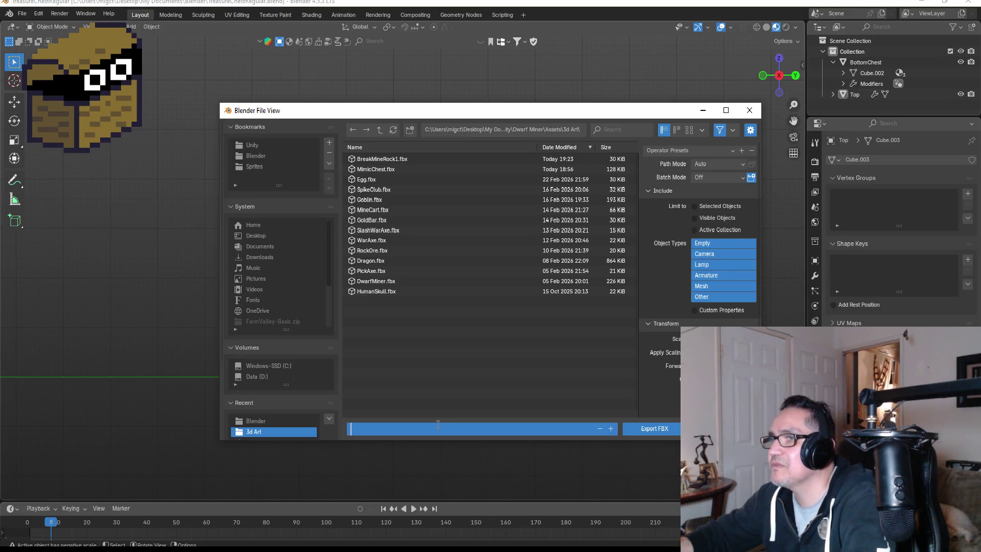
- Name the export file TreasureChest, apply the ExportUnity preset, and export the FBX
key(BackSpace)
key(BackSpace)
text(Tre)
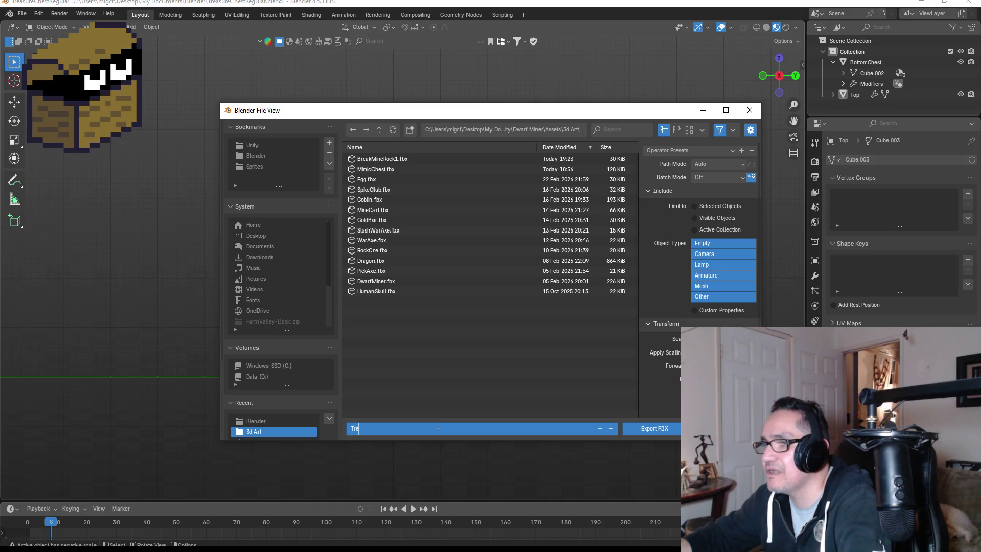
text(asureChest)
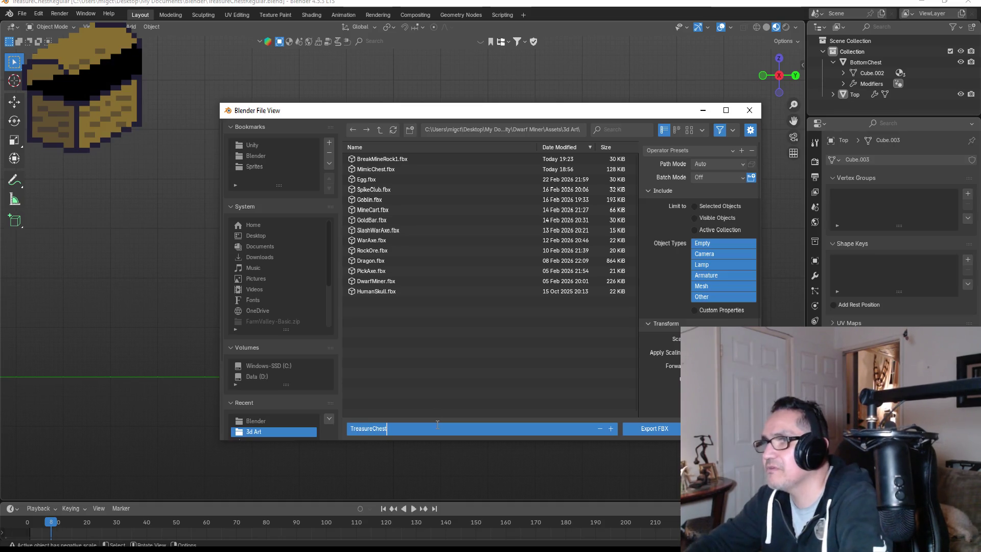
key(Return)
click(677, 150)
click(677, 177)
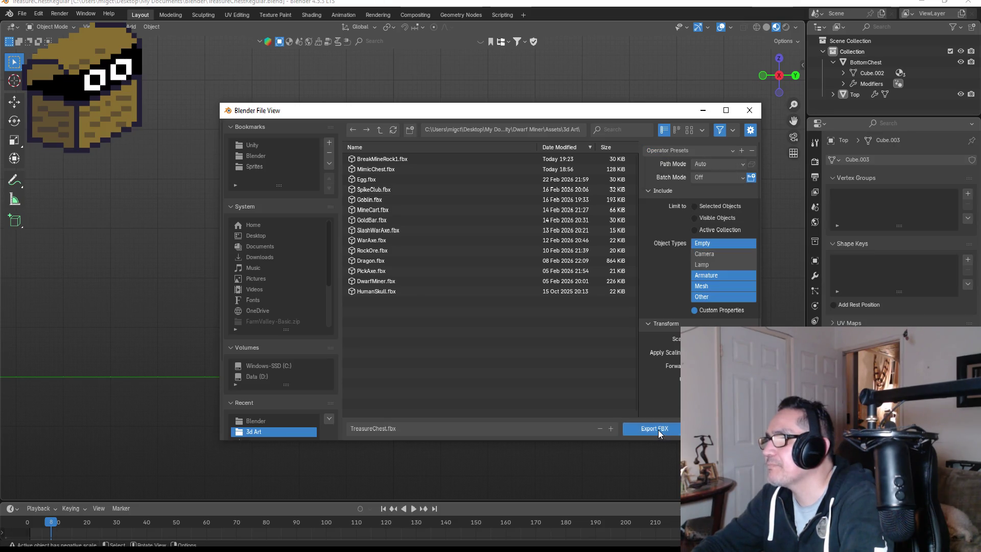
click(658, 430)
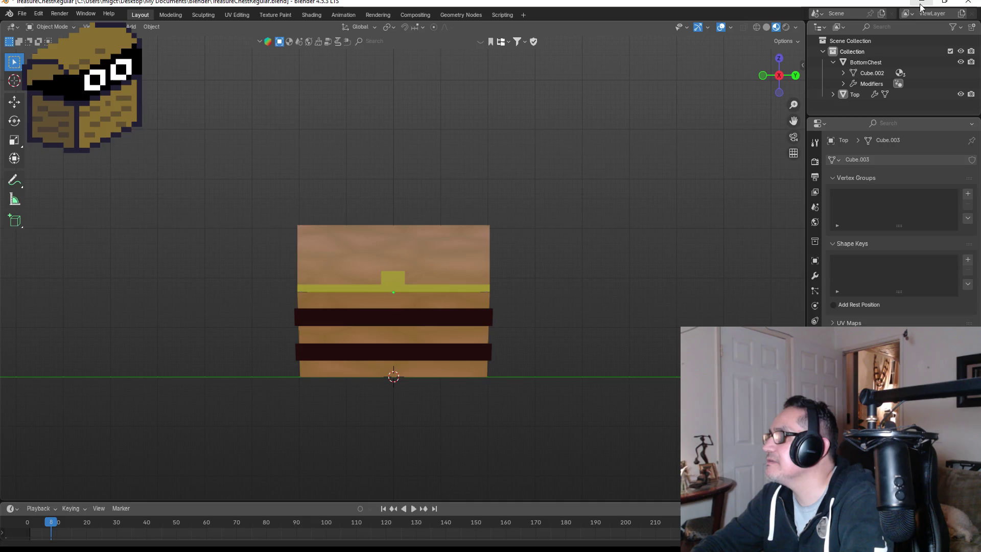
key(alt+Tab)
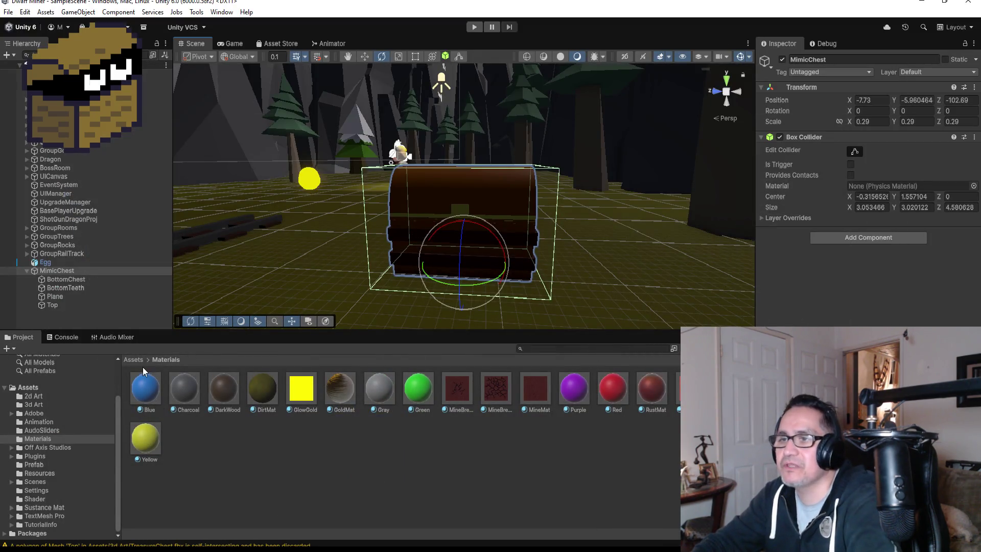
- Open Assets > 3d Art, select the TreasureChest model, and collapse MimicChest in the Hierarchy
click(139, 361)
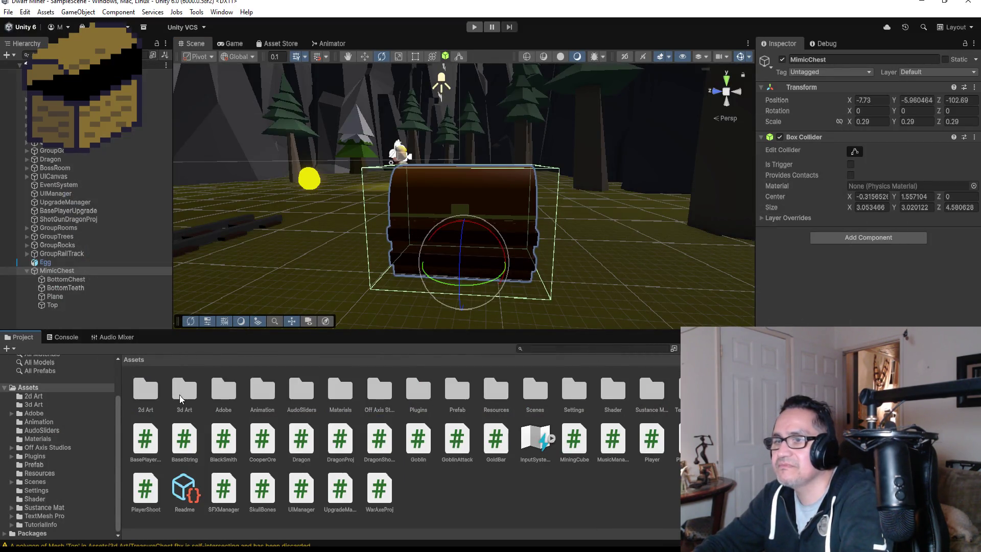
double_click(179, 397)
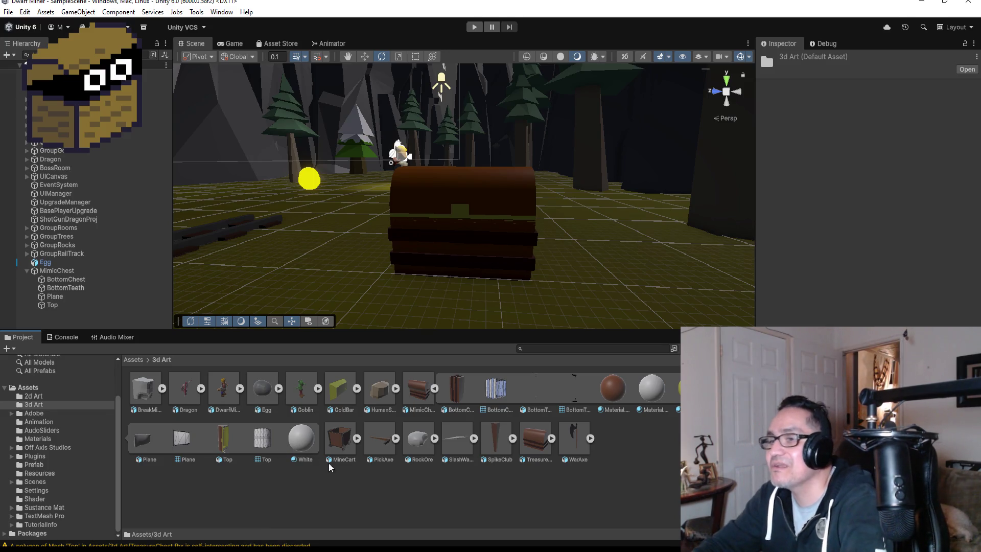
click(537, 439)
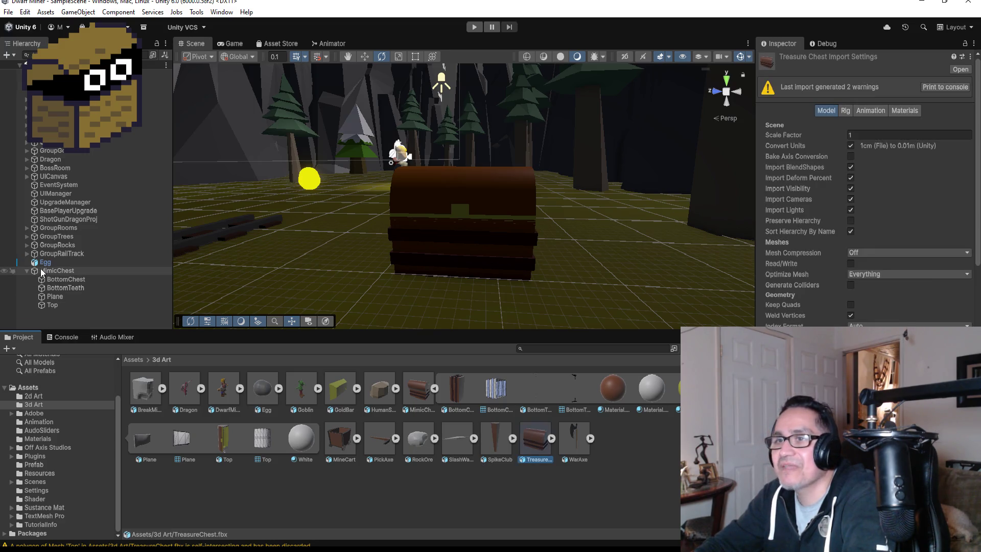
click(26, 270)
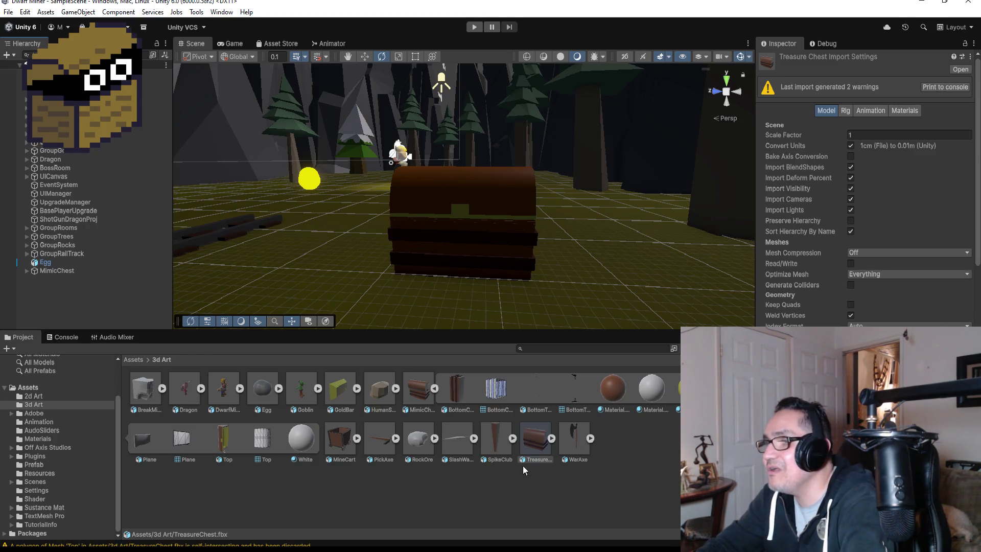
- Place the TreasureChest model into the scene beside the mimic chest
mouse_move(538, 449)
mouse_down()
mouse_move(364, 269)
mouse_move(295, 241)
mouse_move(448, 250)
mouse_up()
click(497, 213)
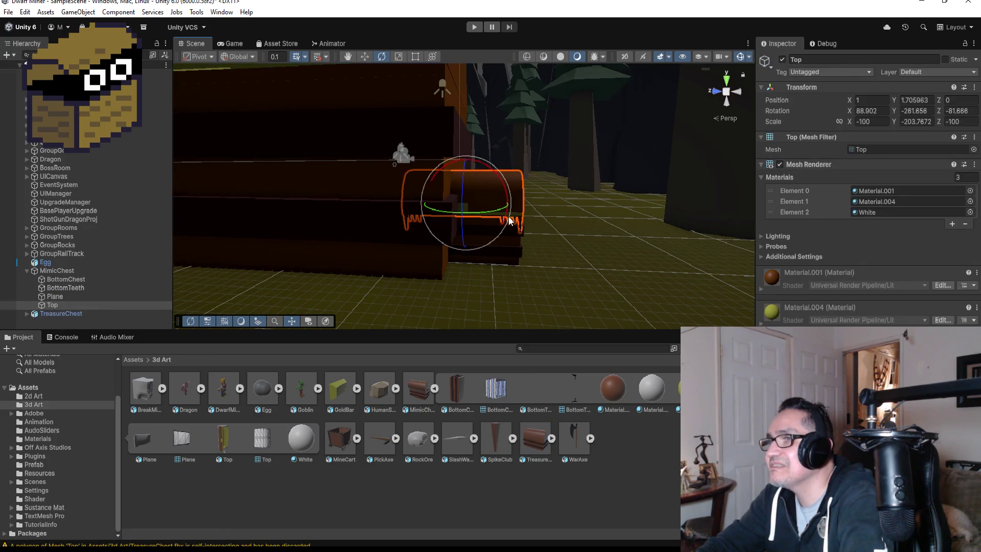
mouse_move(504, 225)
mouse_down()
mouse_move(527, 196)
mouse_move(542, 195)
mouse_up()
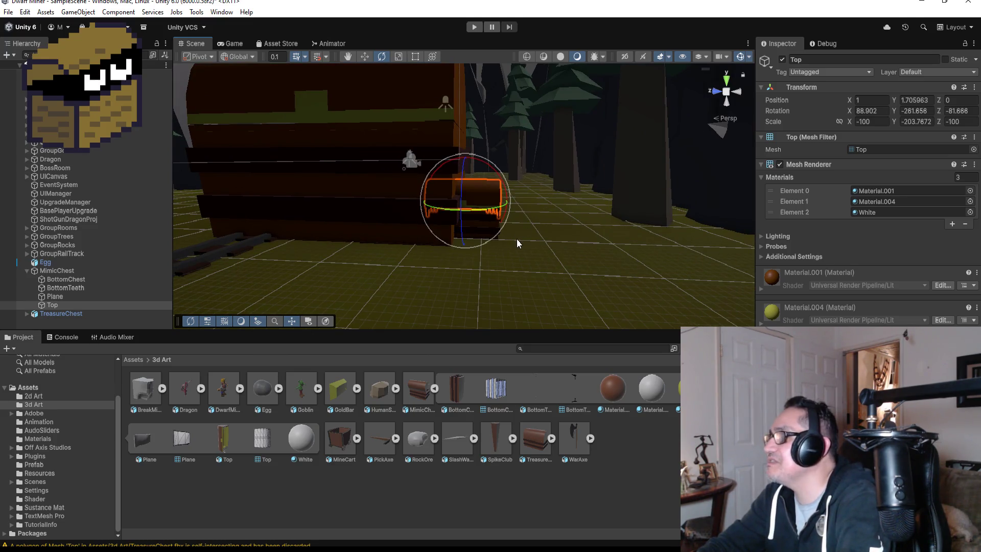
- Check MimicChest's scale, then select TreasureChest to edit its X scale
click(74, 272)
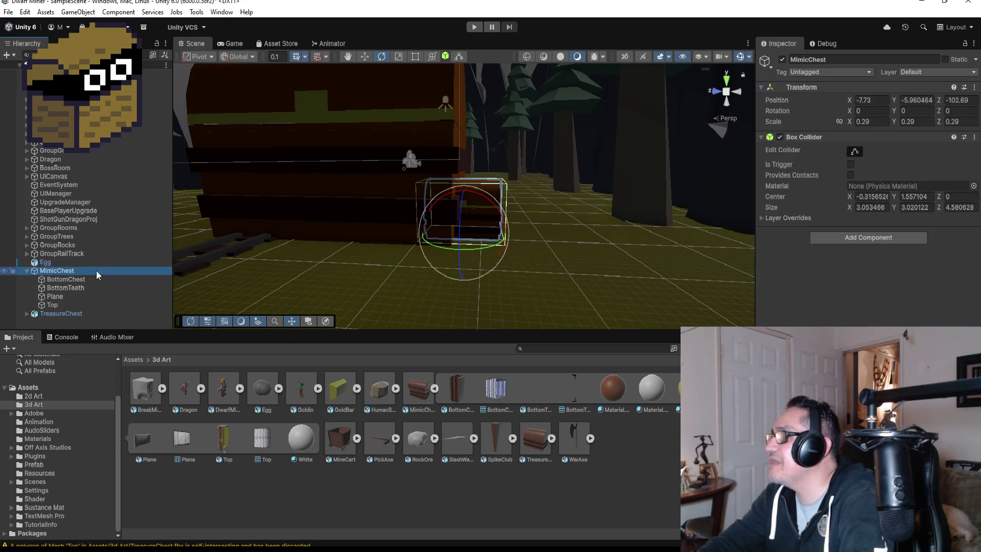
click(324, 128)
click(872, 148)
- Enter 0.29 for the TreasureChest's Scale X, Y and Z
text(0.29)
key(Tab)
text(.29)
key(Tab)
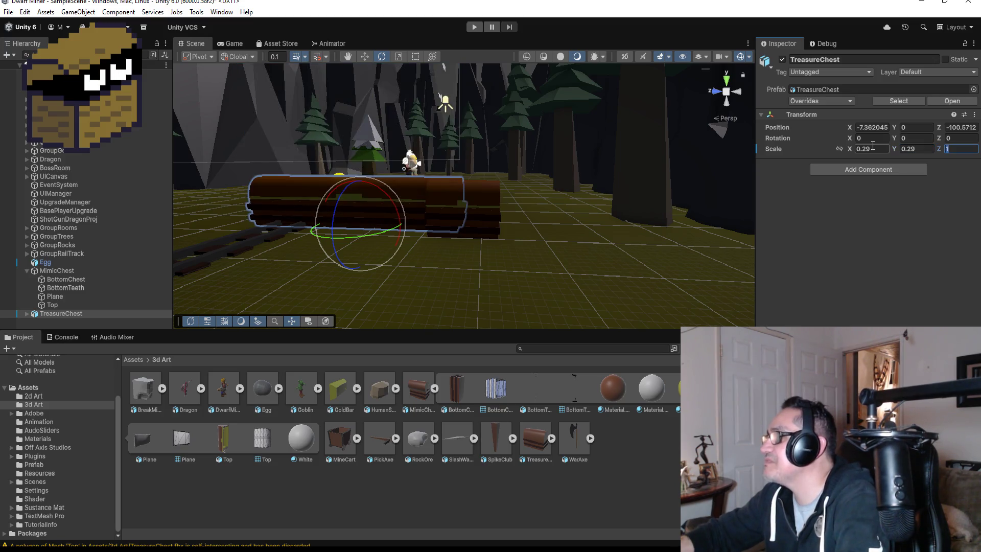
text(.29)
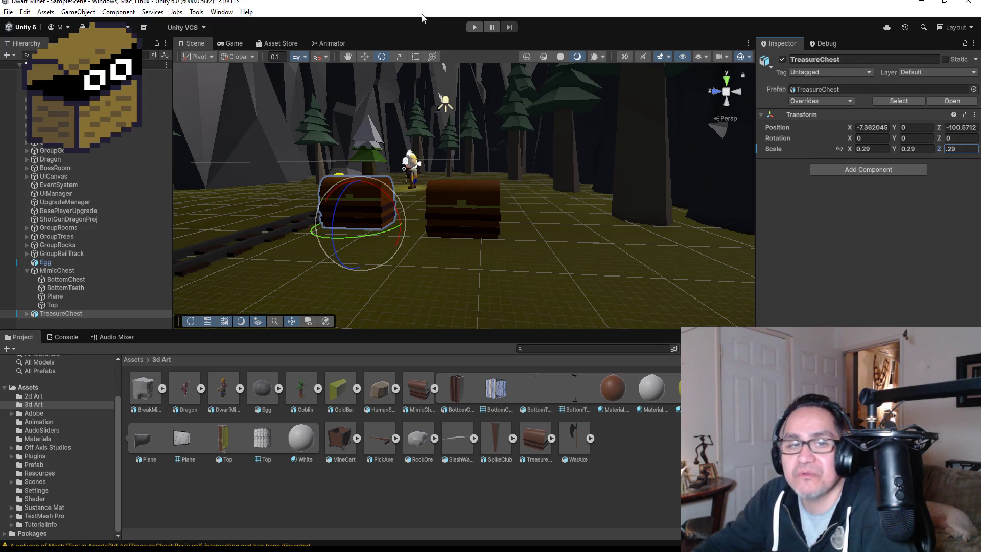
key(Return)
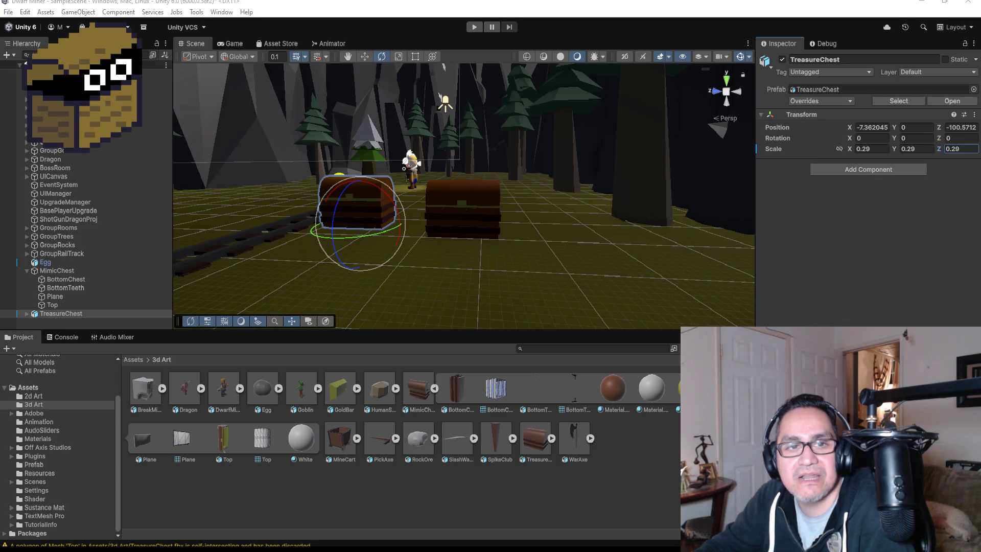
- Drag the Discord window in from the left edge over the Unity editor
drag(0, 28, 353, 150)
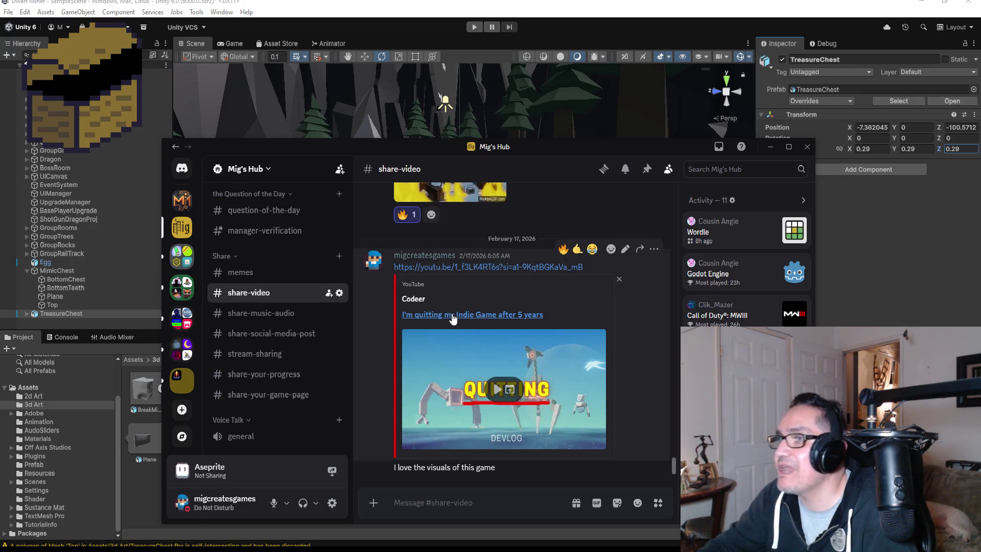
- Maximize Discord, open the shared YouTube devlog link, then restore the window size
click(789, 146)
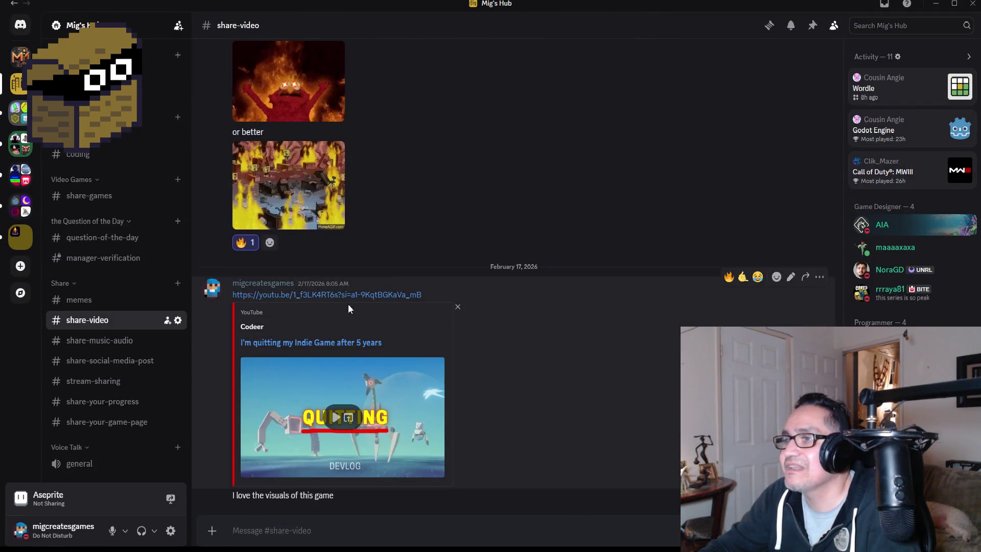
click(348, 296)
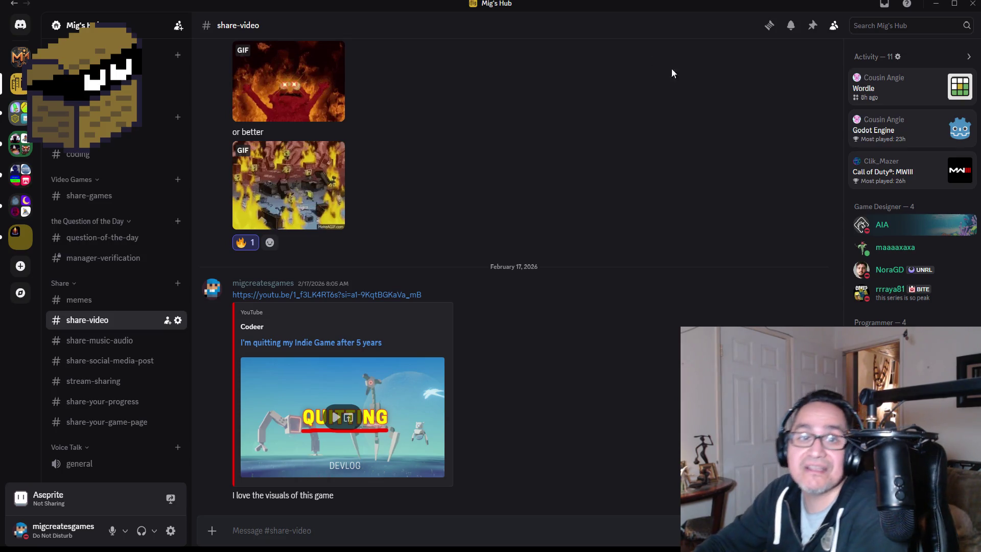
double_click(406, 4)
- Move the Discord window off screen to get back to the Unity editor
mouse_move(389, 8)
mouse_down()
mouse_move(373, 37)
mouse_move(0, 51)
mouse_up()
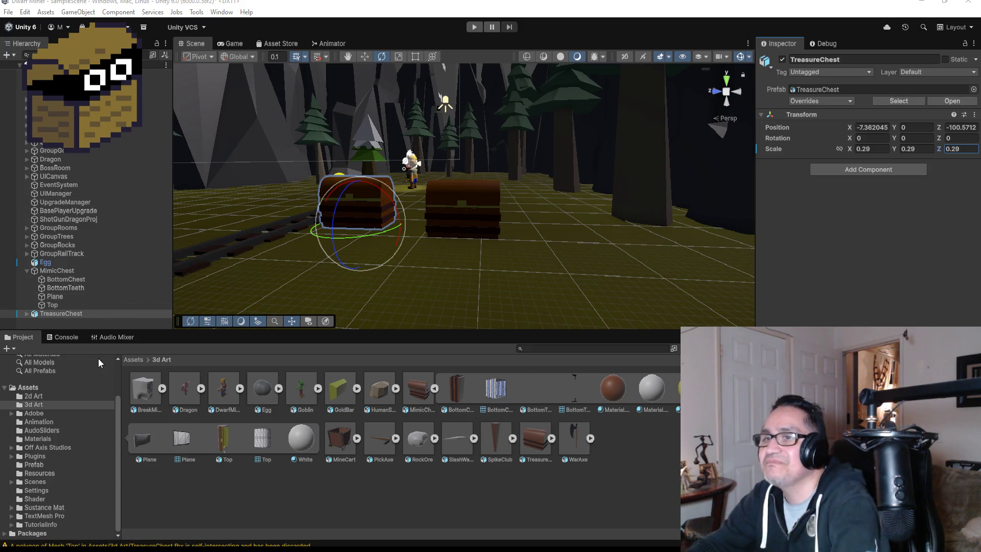
scroll(416, 211, up, 5)
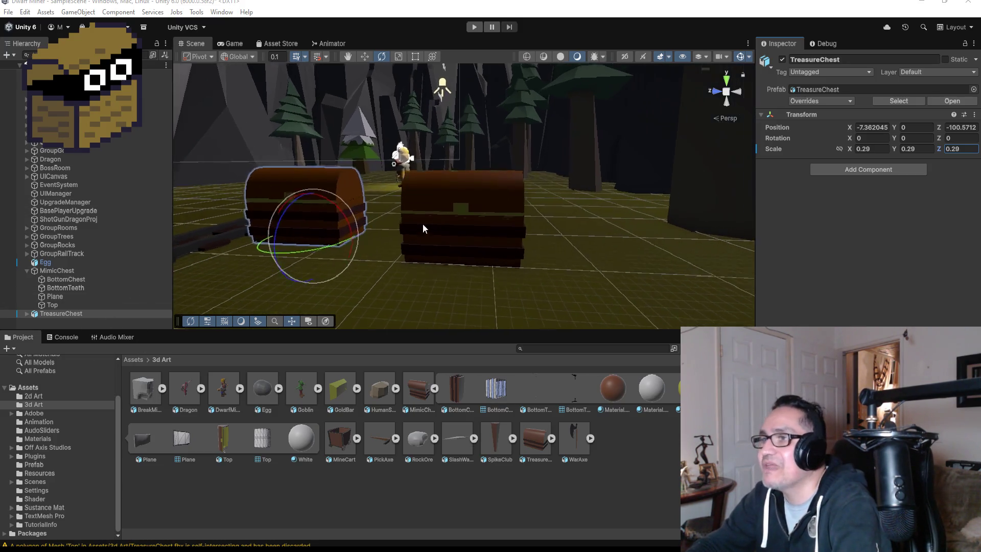
- Unpack the TreasureChest completely from its prefab via Prefab > Unpack Completely
click(72, 317)
right_click(73, 315)
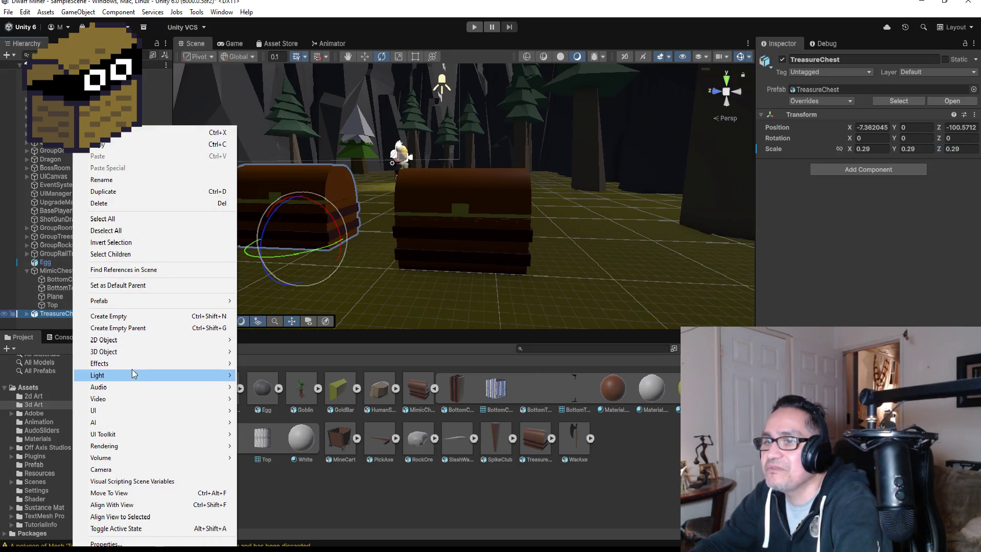
mouse_move(139, 356)
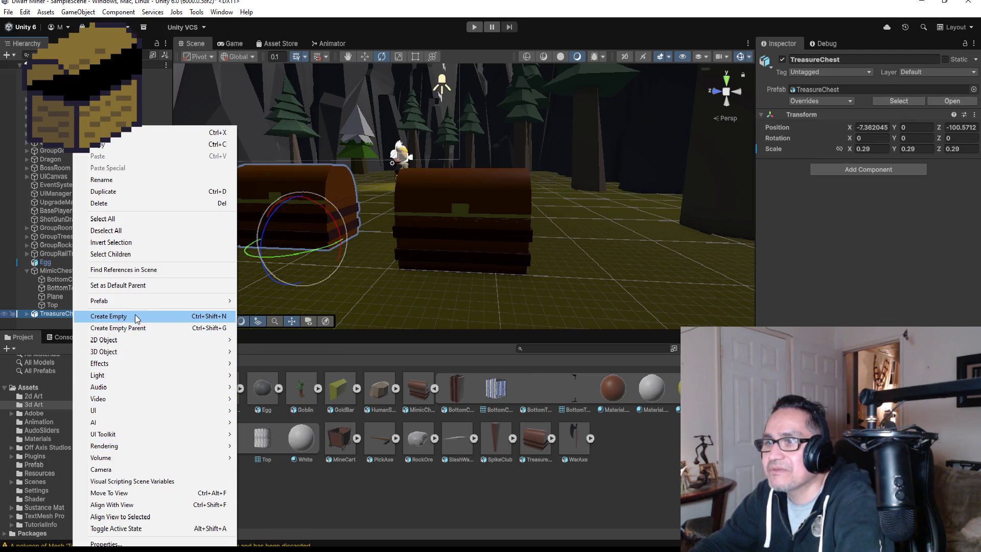
mouse_move(139, 302)
click(299, 383)
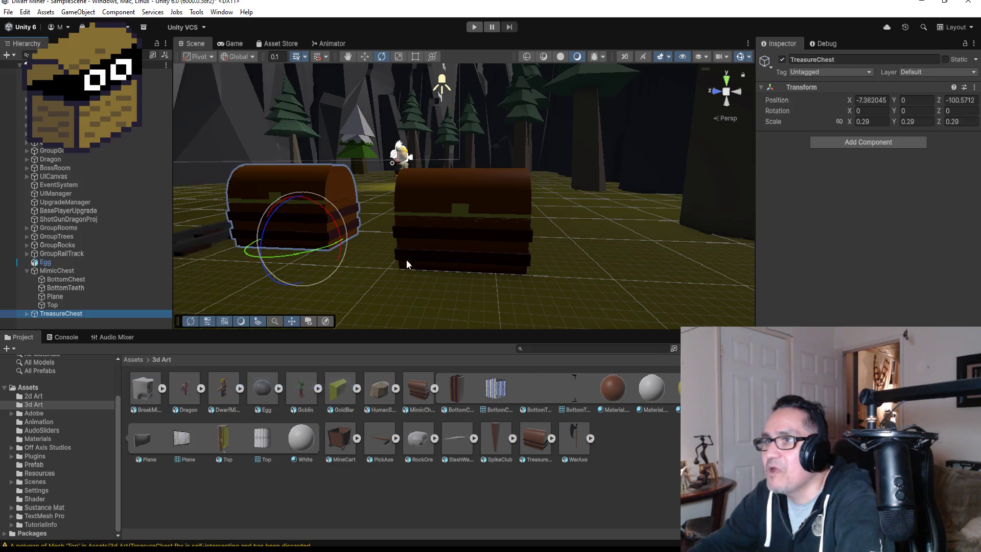
- Collapse MimicChest, frame the TreasureChest, and select its bottom part
click(26, 271)
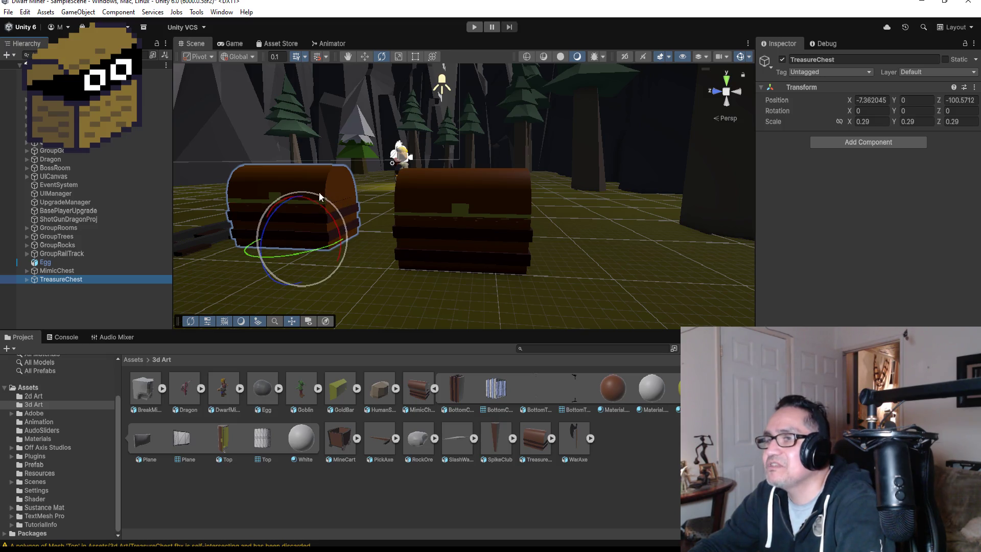
double_click(69, 279)
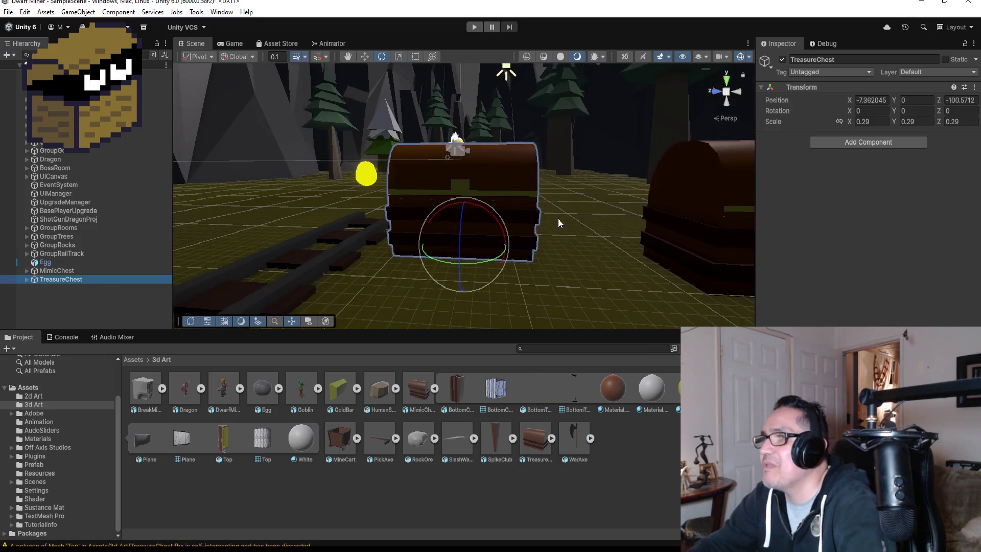
mouse_move(551, 234)
mouse_down()
mouse_move(650, 221)
mouse_move(826, 221)
mouse_move(565, 225)
mouse_up()
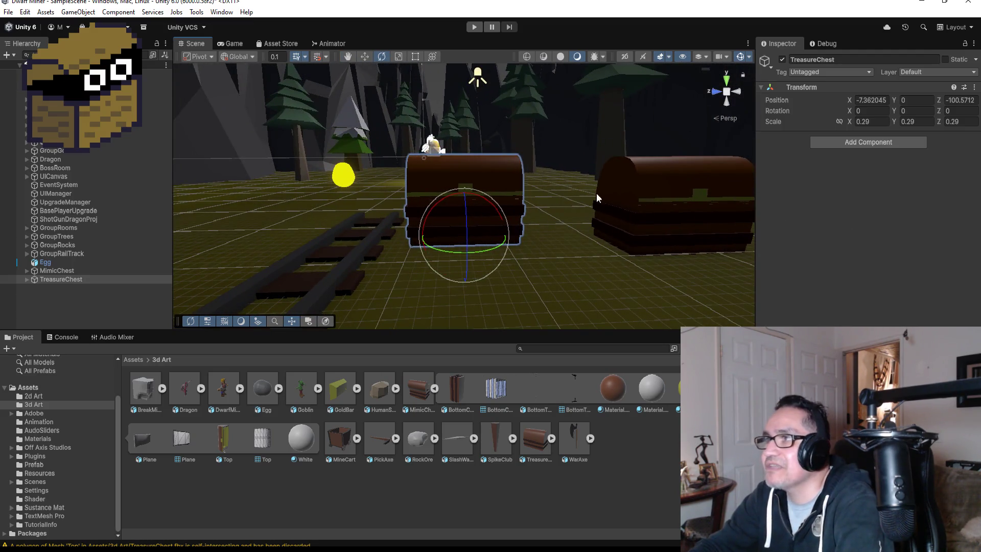
click(680, 187)
mouse_move(679, 187)
mouse_down()
mouse_move(669, 213)
mouse_move(560, 215)
mouse_move(603, 243)
mouse_up()
click(437, 204)
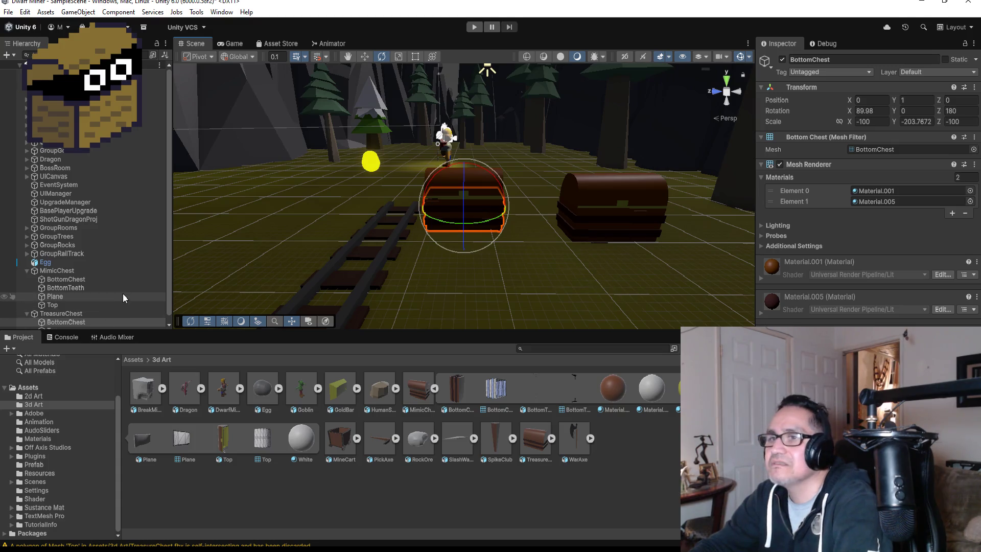
- Compare the MimicChest's collider, then reselect the TreasureChest
scroll(81, 306, down, 1)
click(87, 304)
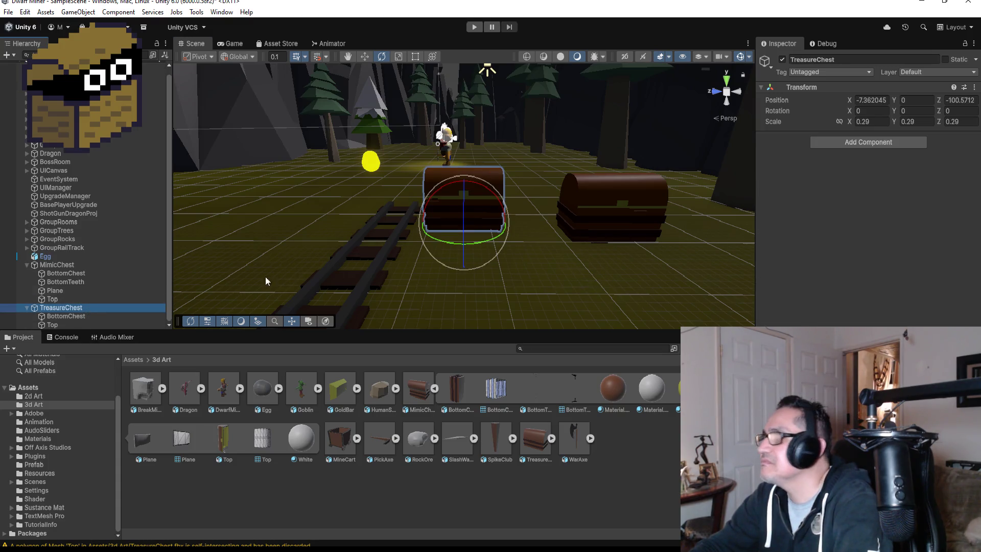
click(85, 266)
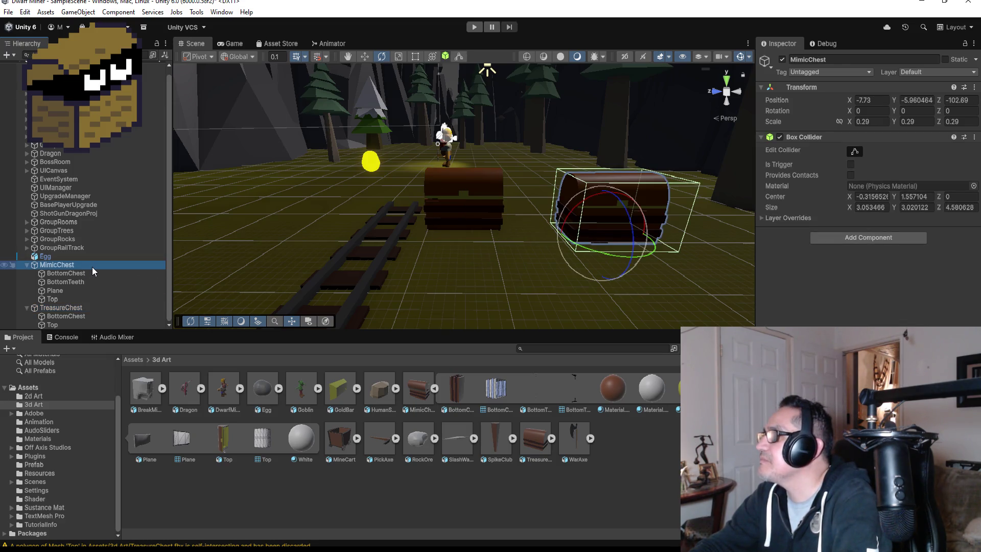
click(87, 309)
scroll(499, 195, down, 1)
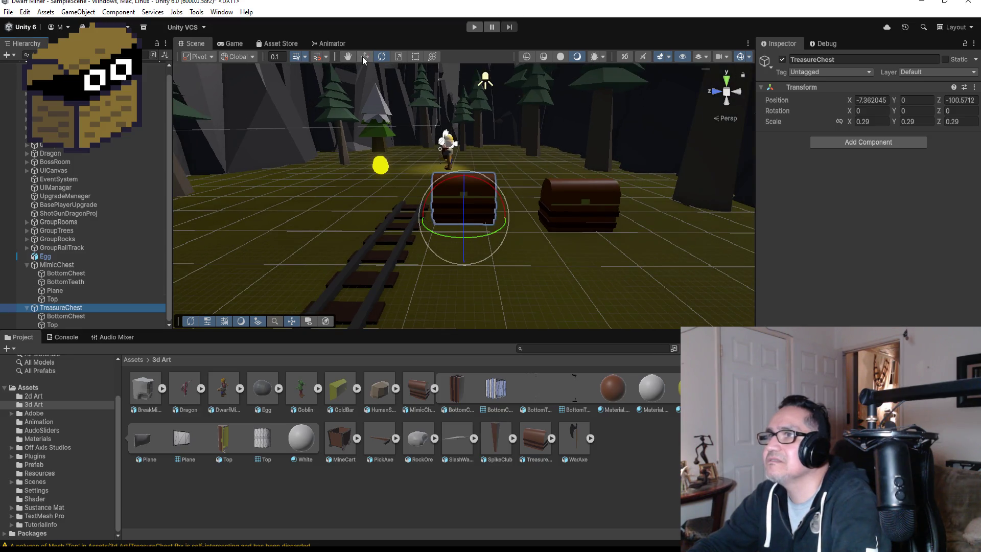
- Move the TreasureChest to about Z -102.8, sink it to Y -0.14, and start Play mode
click(364, 57)
drag(422, 220, 535, 232)
drag(584, 180, 584, 185)
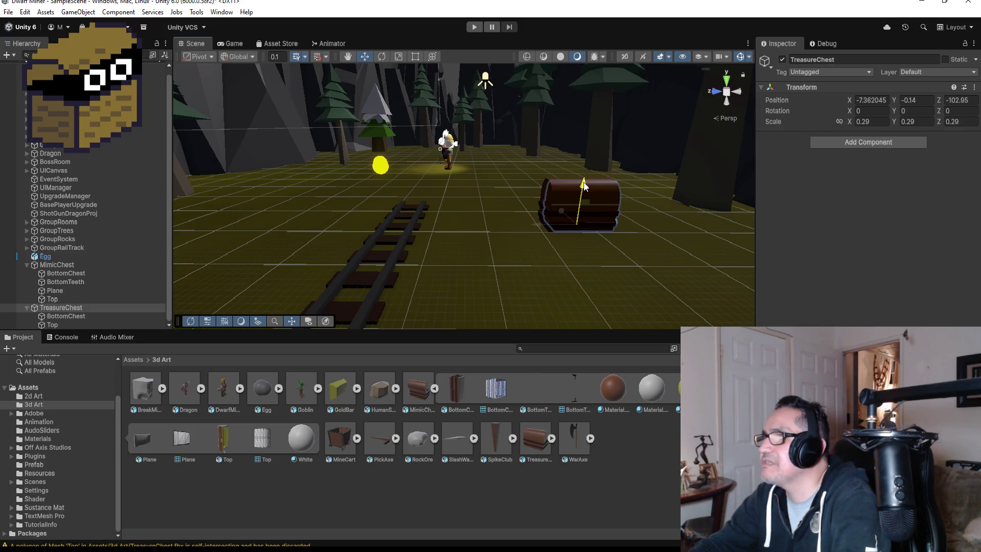
mouse_move(541, 229)
mouse_down()
mouse_move(444, 228)
mouse_move(455, 228)
mouse_up()
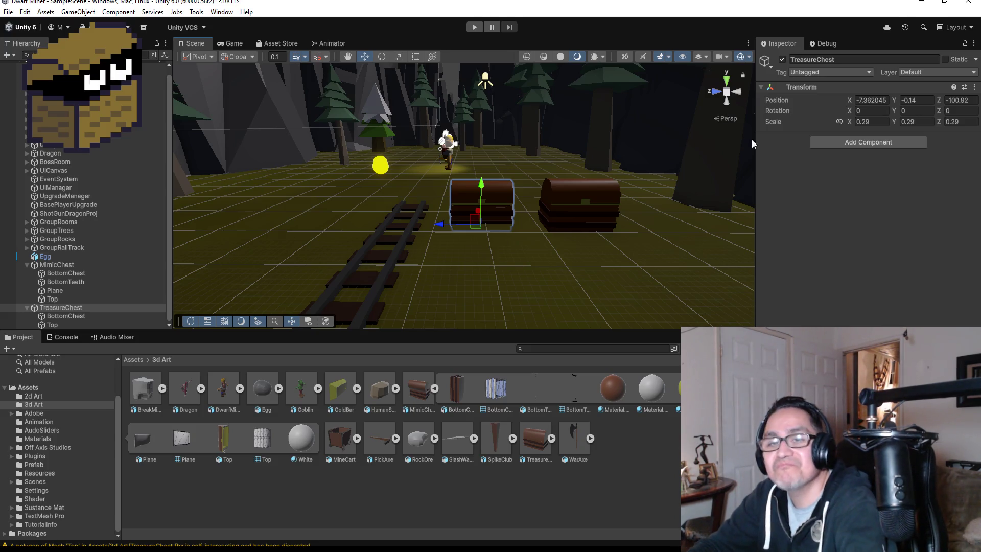
click(475, 26)
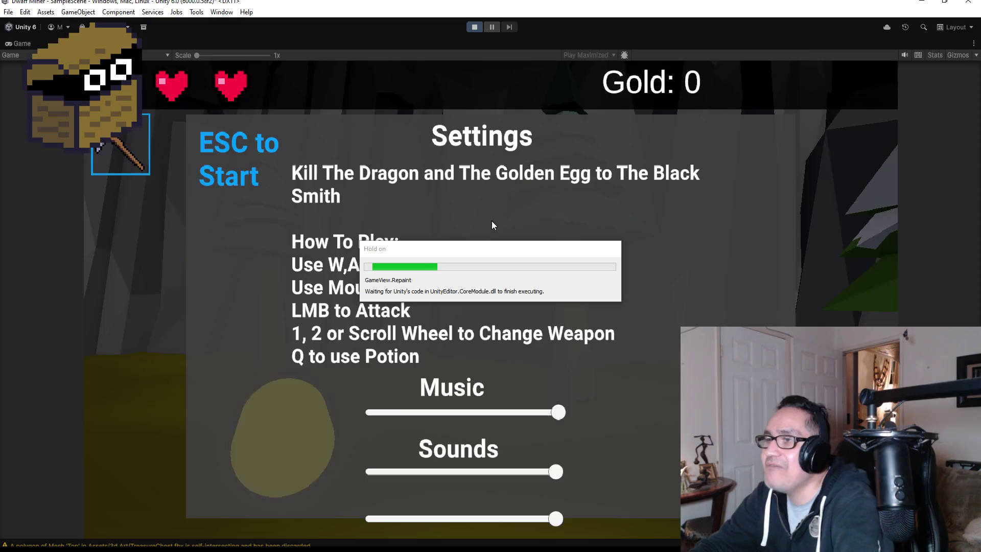
key(Escape)
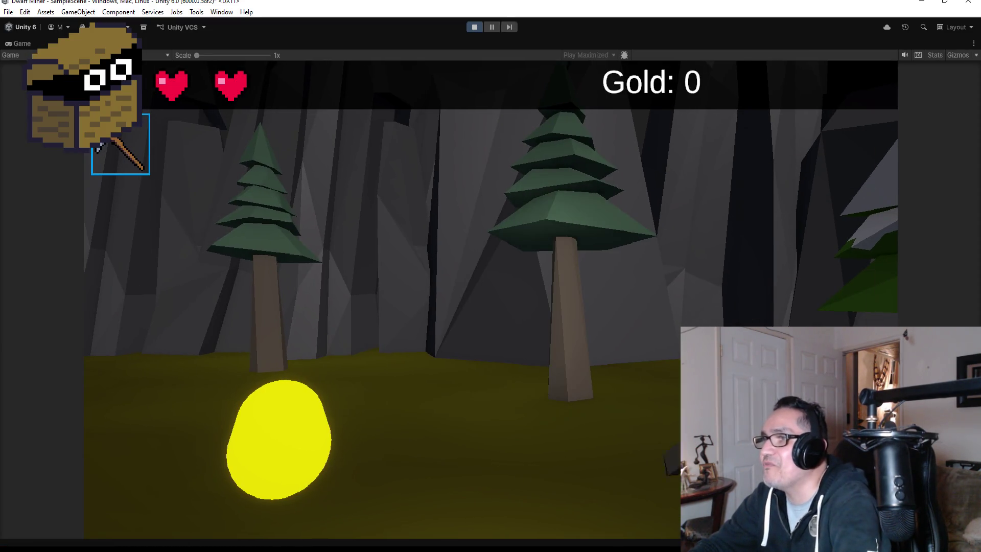
key(w)
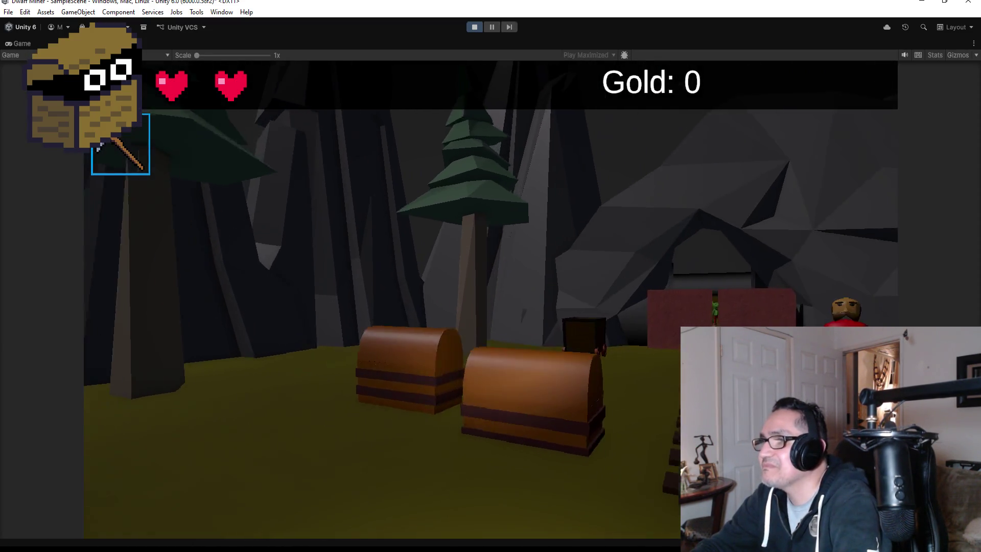
key(a)
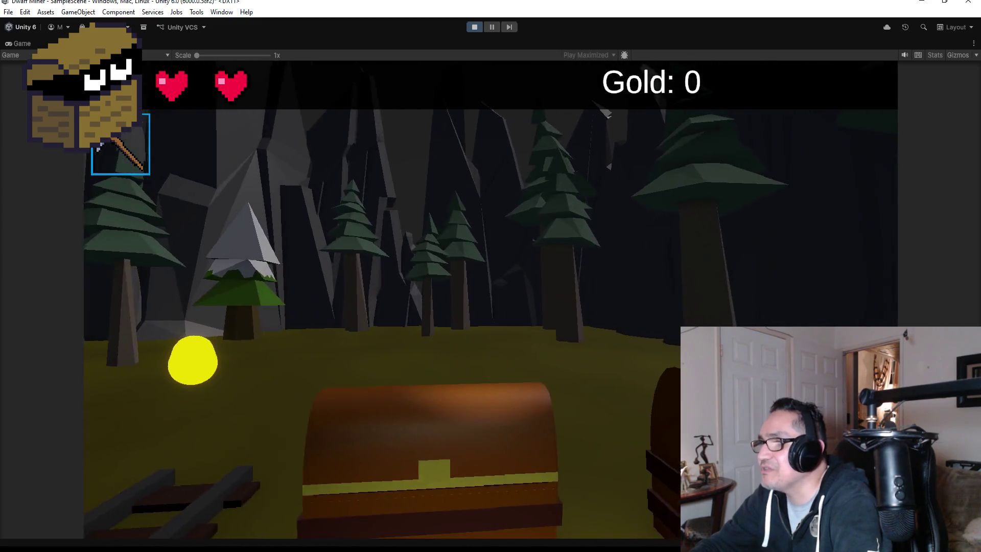
key(s)
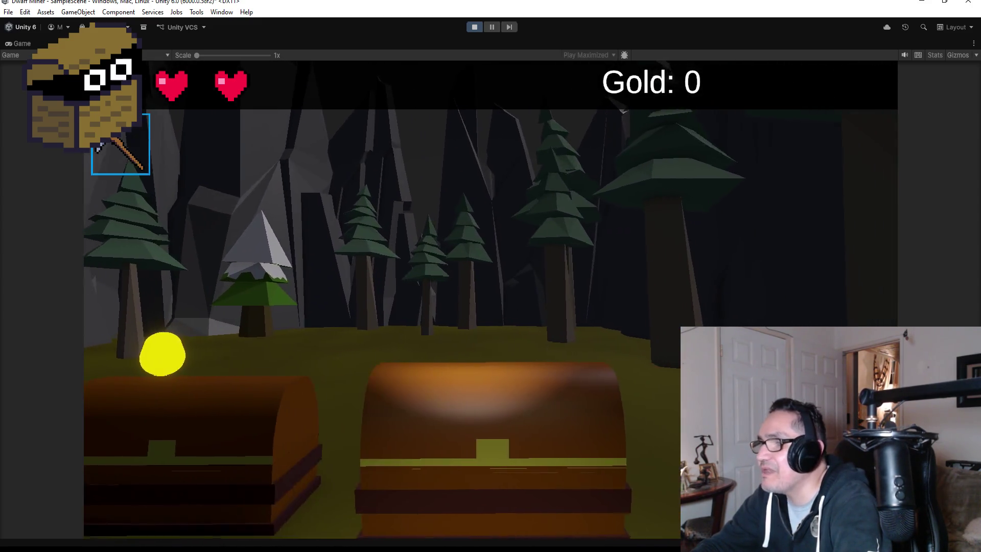
key(w)
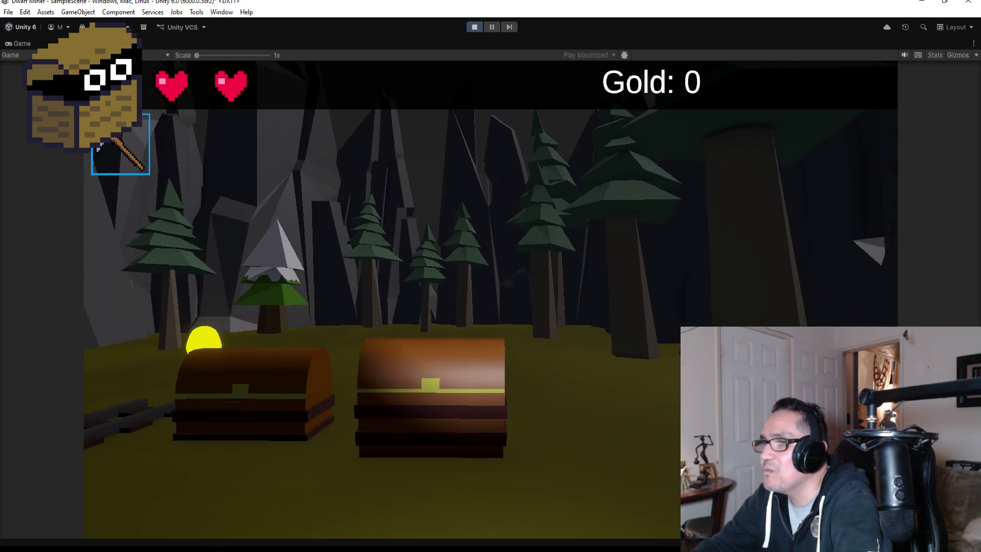
key(s)
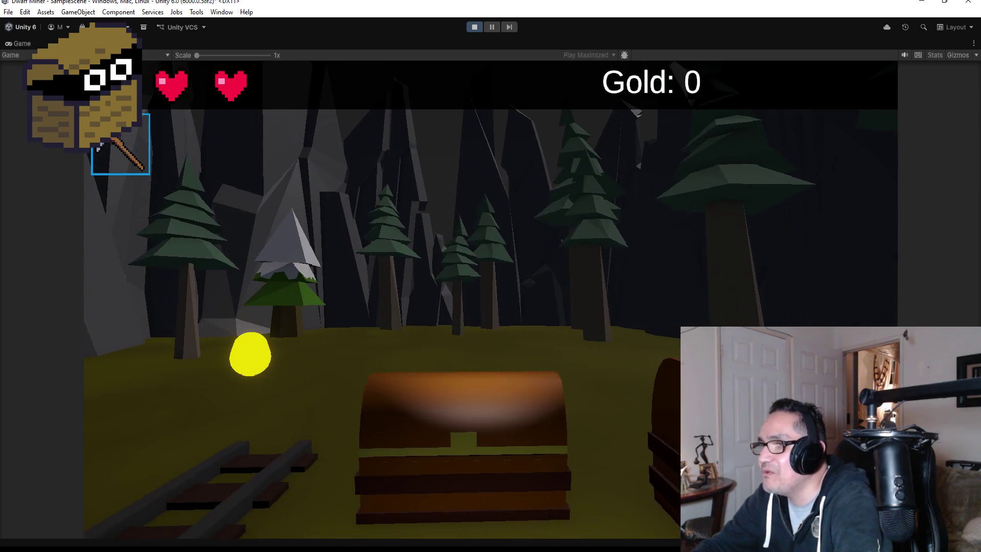
key(w)
key(s)
key(w)
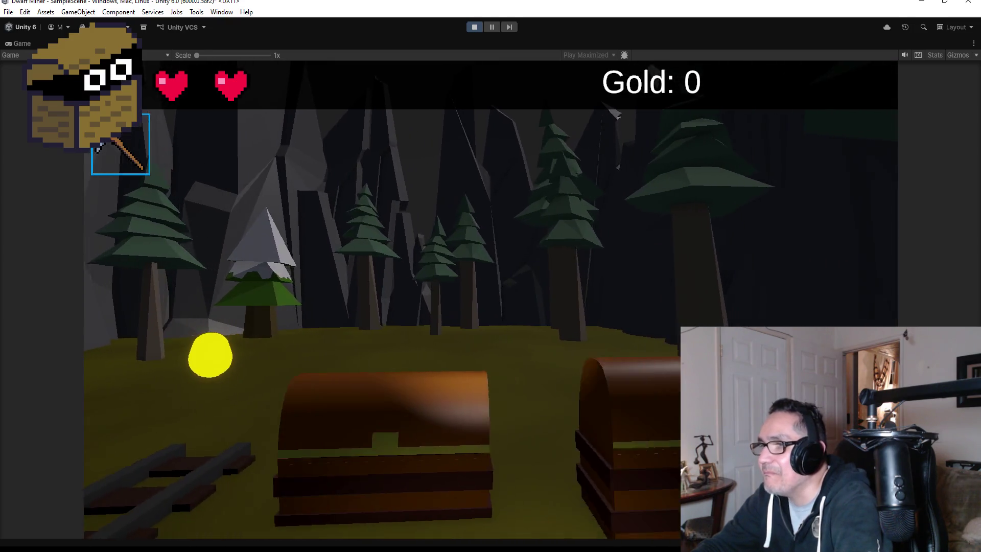
key(s)
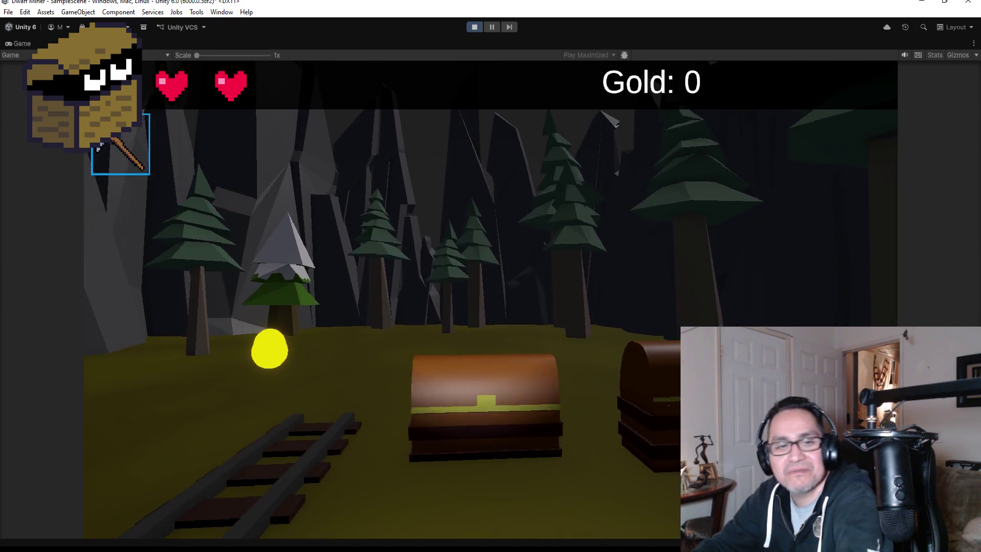
key(Escape)
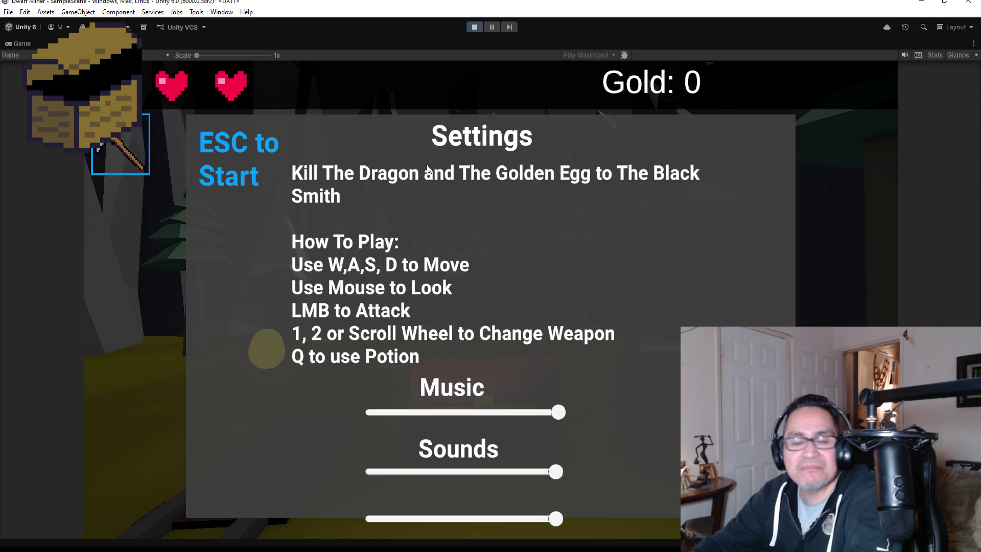
click(474, 26)
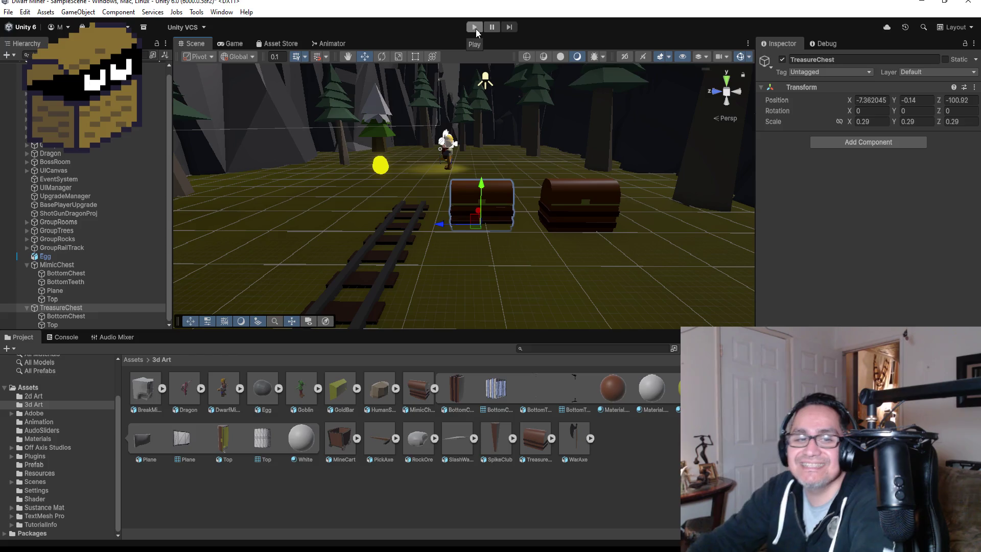
- Raise the TreasureChest to Y -0.006 and switch to Top view, reselecting it
scroll(541, 196, up, 2)
drag(490, 200, 492, 188)
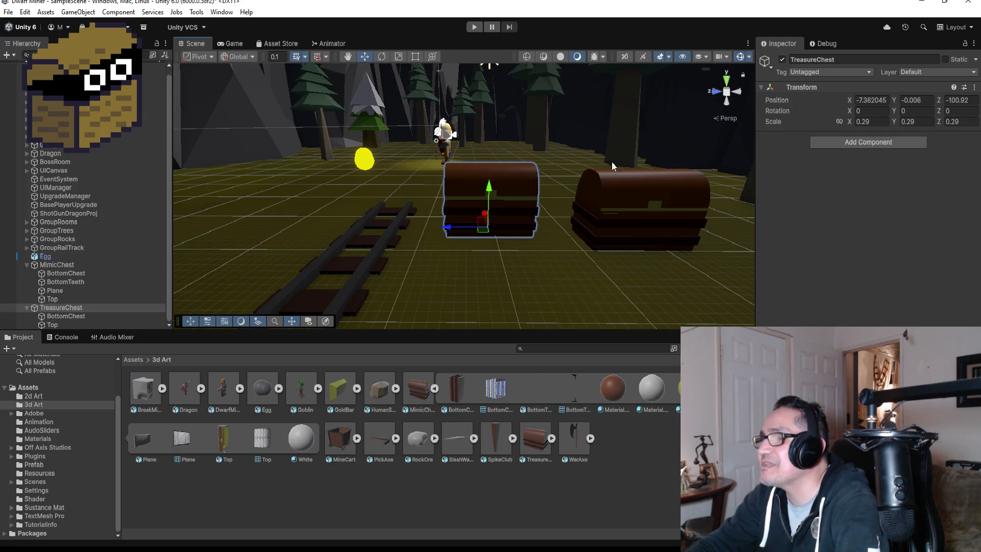
click(724, 82)
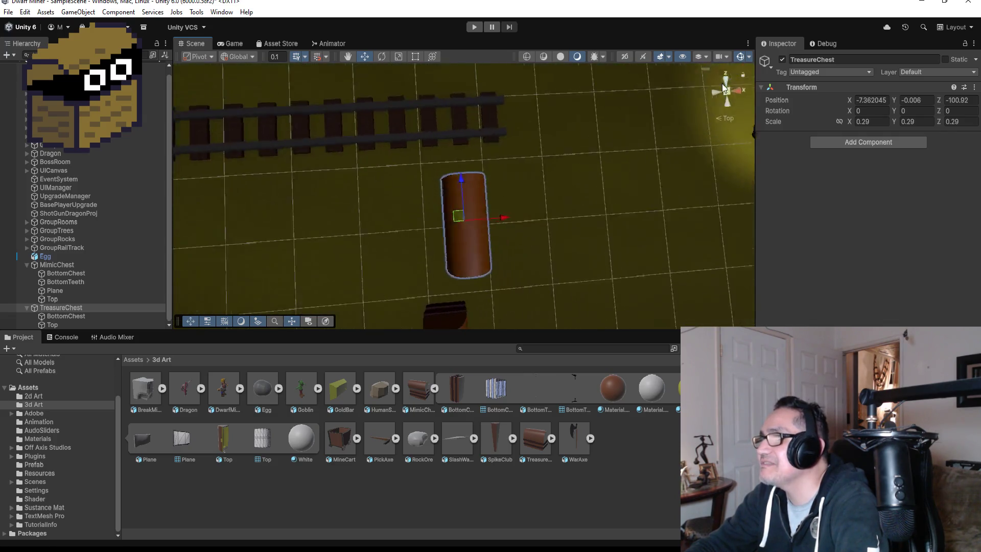
click(506, 223)
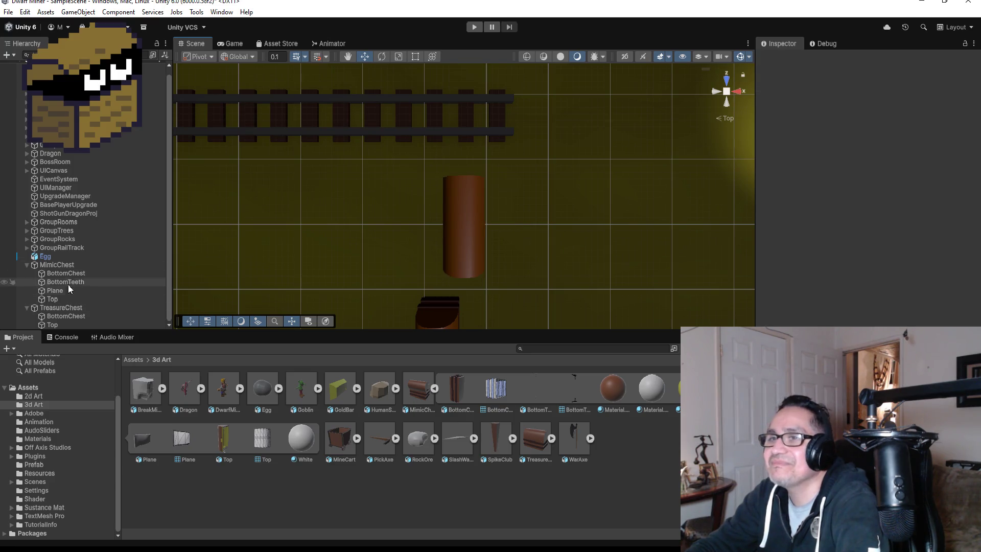
click(65, 308)
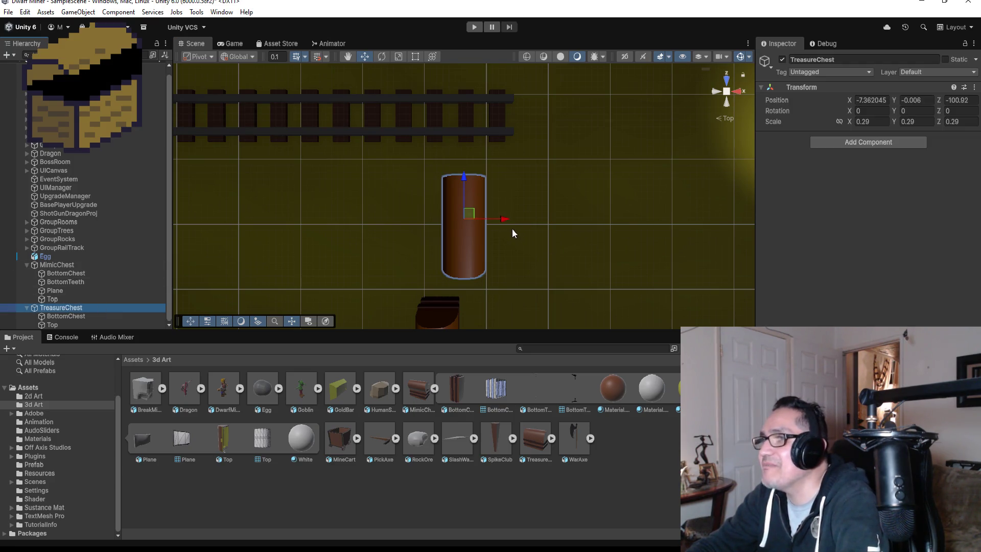
- Shift the TreasureChest left to X -7.709 and orbit to check its alignment
mouse_move(505, 221)
mouse_down()
mouse_move(482, 220)
mouse_move(587, 236)
mouse_move(558, 268)
mouse_move(564, 216)
mouse_move(665, 167)
mouse_move(613, 229)
mouse_move(563, 268)
mouse_up()
scroll(563, 267, down, 2)
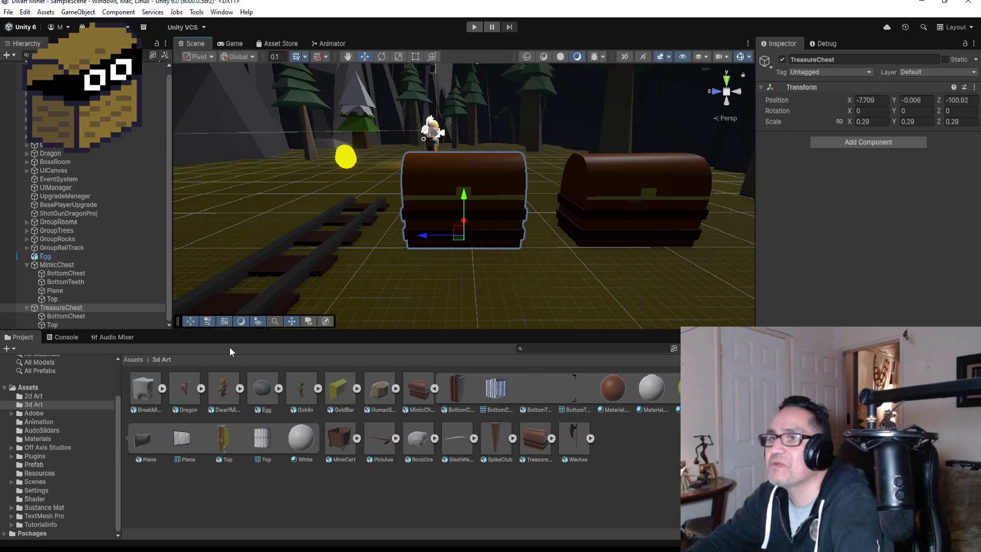
click(26, 263)
mouse_move(465, 216)
mouse_down()
mouse_move(504, 203)
mouse_move(501, 242)
mouse_move(499, 225)
mouse_move(705, 224)
mouse_move(690, 225)
mouse_up()
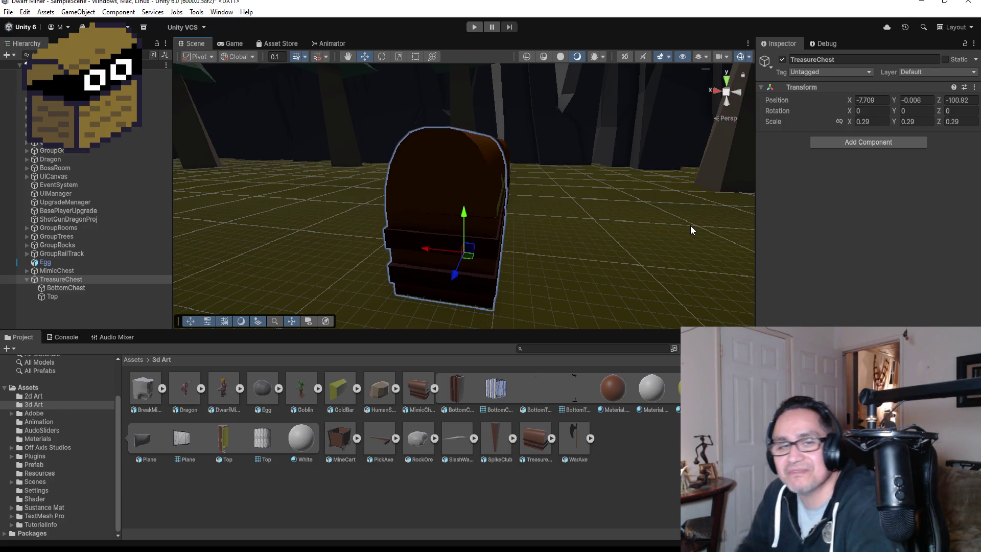
- Orbit around the chest, select TreasureChest, collapse its children and inspect the GoldBar import settings
mouse_move(587, 233)
mouse_down()
mouse_move(473, 228)
mouse_move(517, 227)
mouse_up()
drag(520, 185, 537, 184)
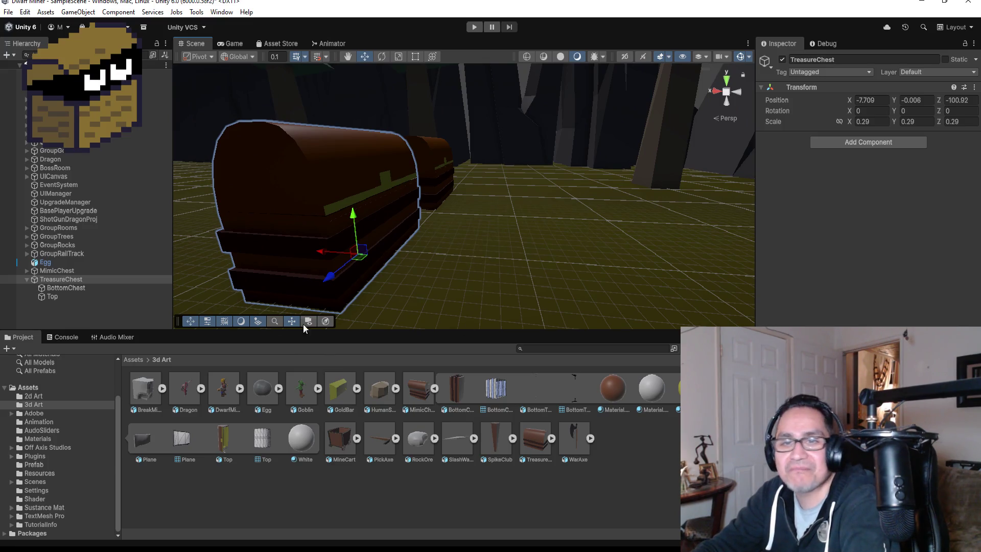
click(28, 279)
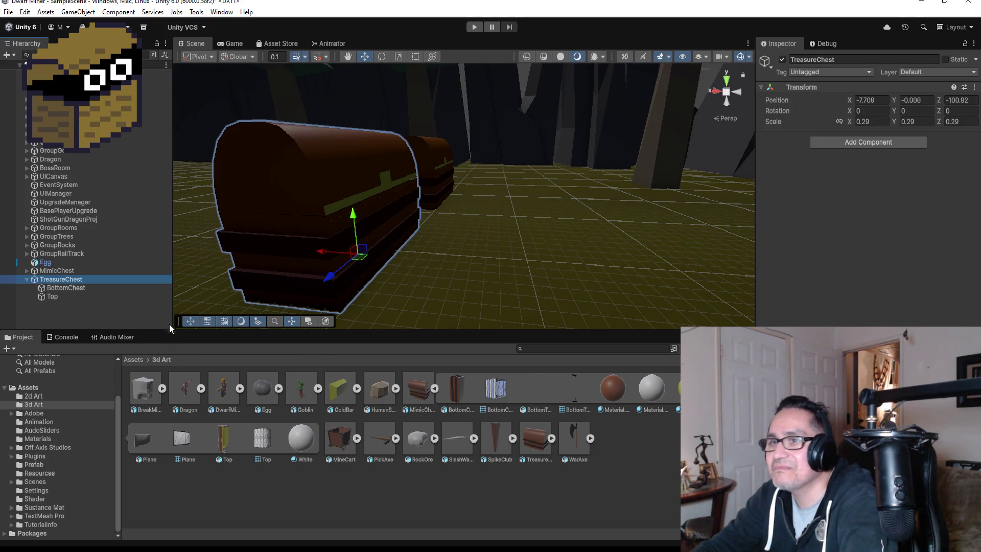
click(26, 279)
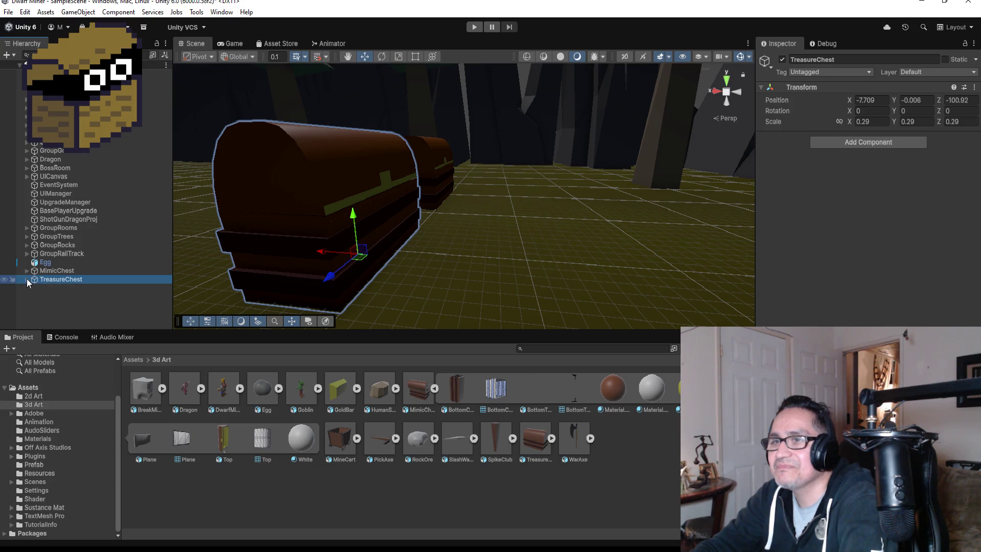
click(342, 389)
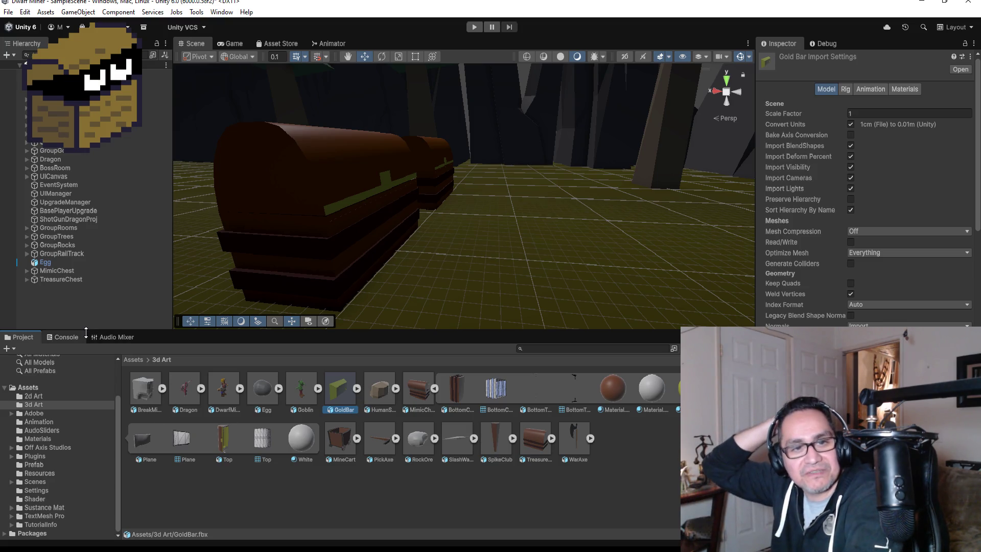
- From the front view, frame the Top lid, rotate it open, then undo the rotation
click(320, 180)
scroll(449, 210, up, 3)
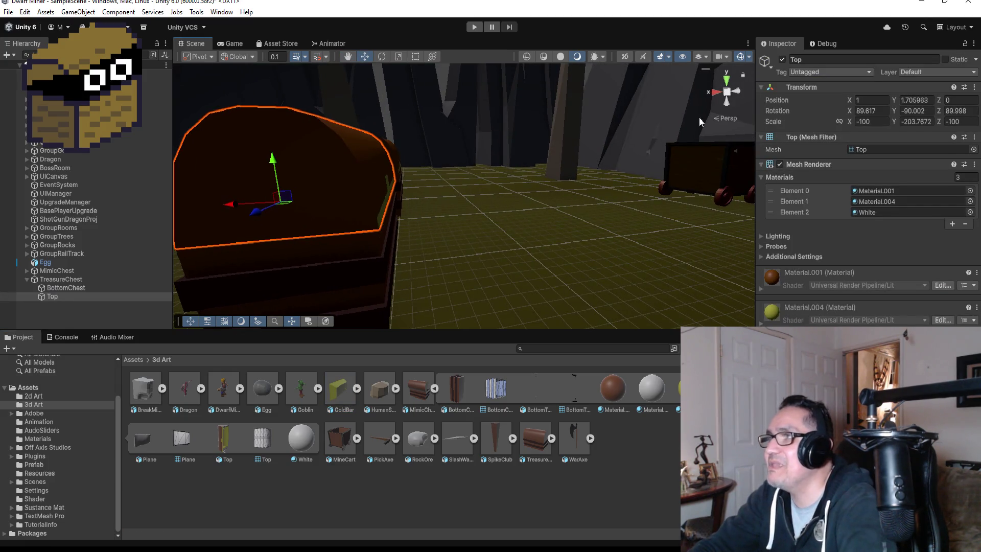
click(710, 90)
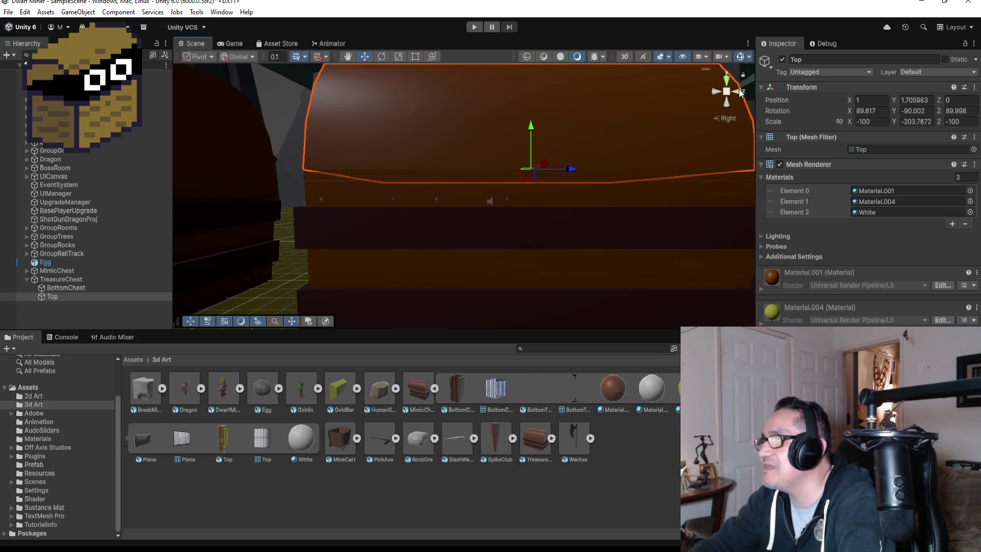
scroll(520, 133, down, 2)
scroll(459, 176, down, 3)
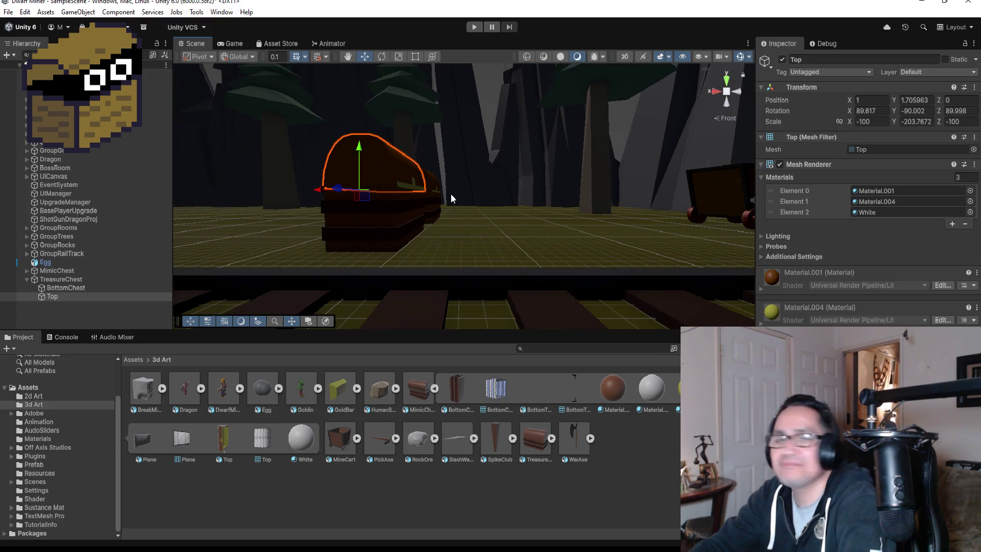
key(f)
scroll(589, 254, down, 3)
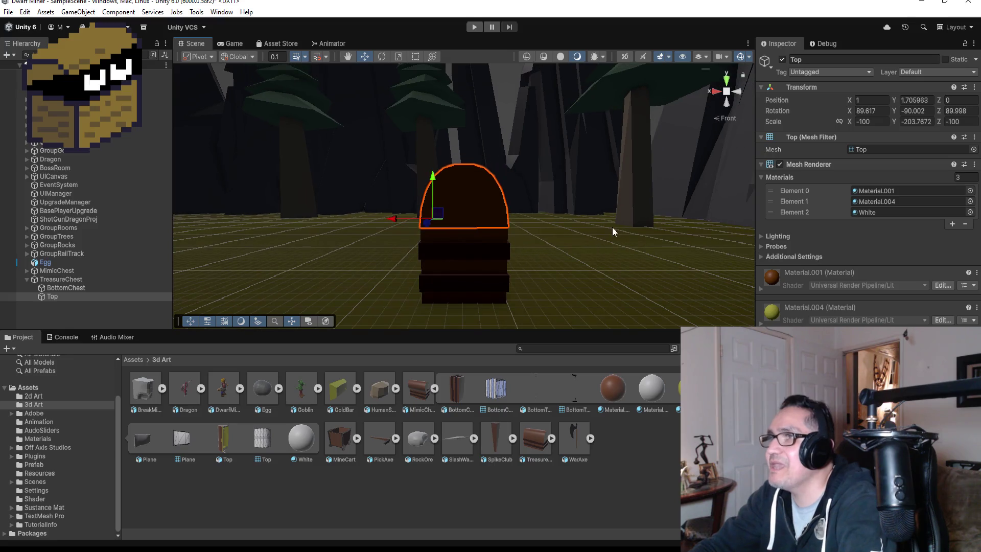
click(381, 56)
mouse_move(471, 193)
mouse_down()
mouse_move(467, 202)
mouse_move(377, 90)
mouse_up()
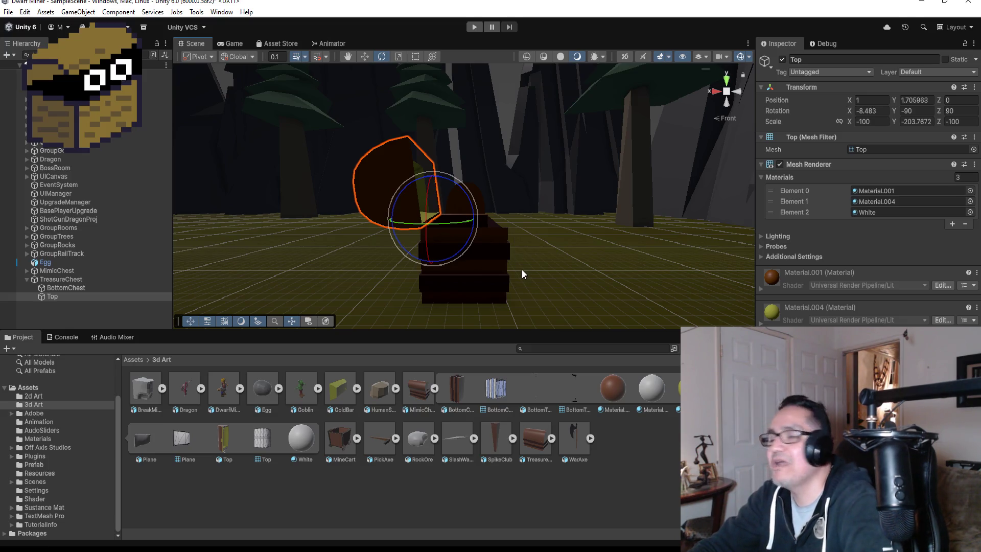
key(ctrl+z)
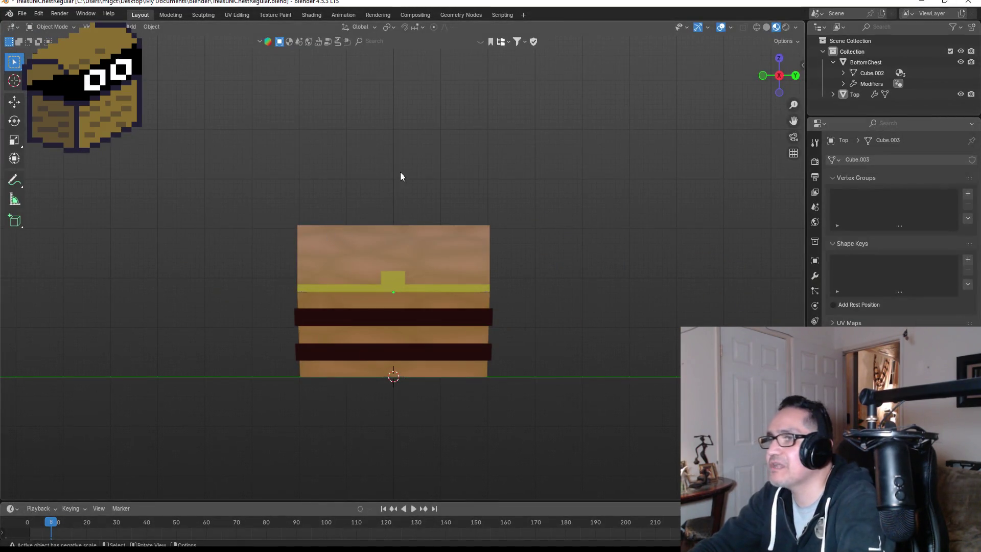
- Save the treasure chest, start a new General scene, and zoom in on the cube from the front
click(21, 13)
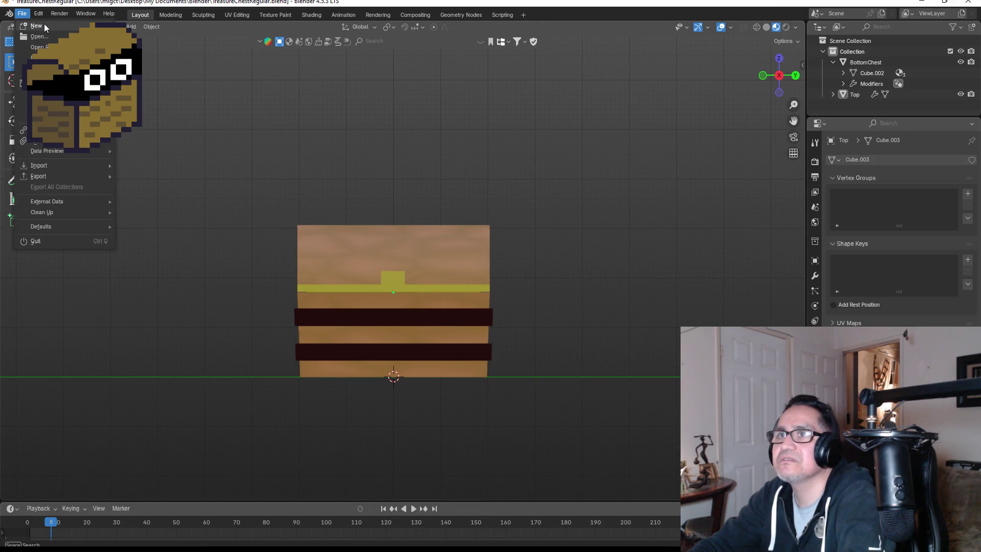
mouse_move(45, 27)
click(153, 28)
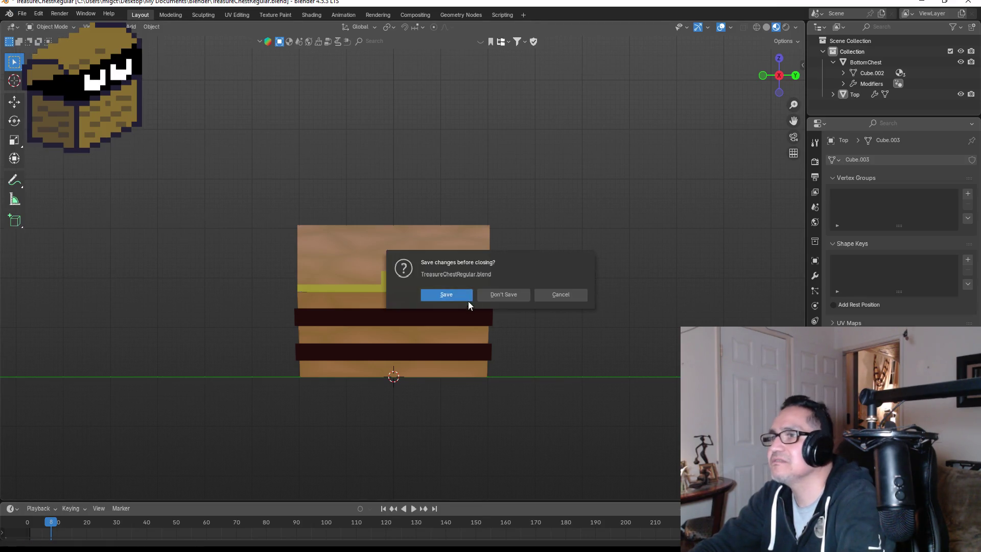
click(463, 296)
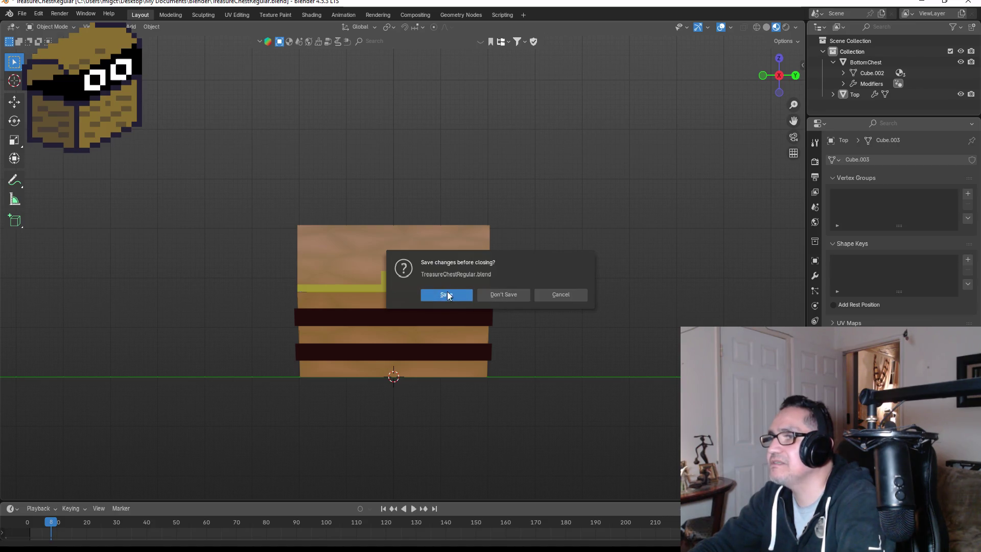
key(KP_1)
scroll(504, 259, up, 4)
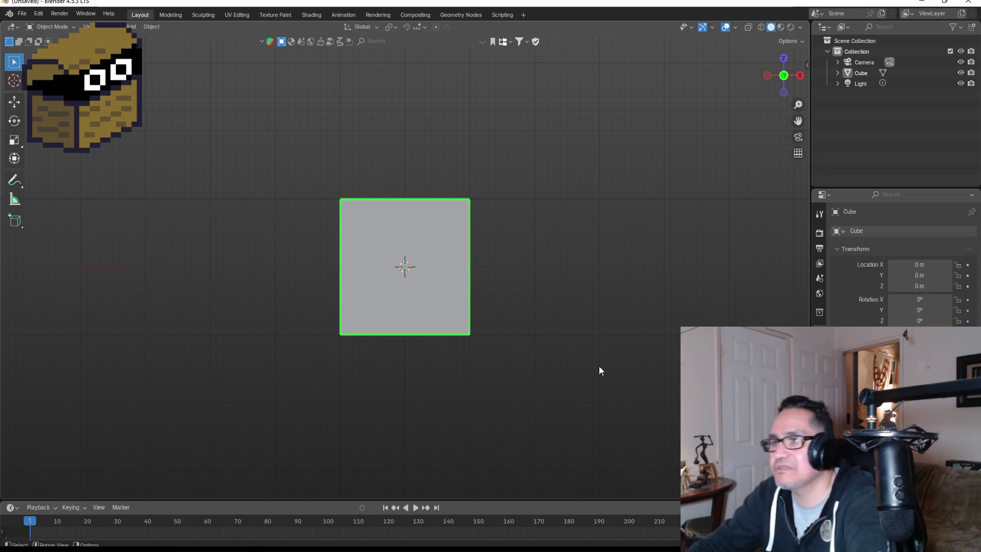
click(555, 269)
- Snap to top orthographic view, select the cube and enter Edit Mode
drag(555, 269, 485, 290)
key(KP_7)
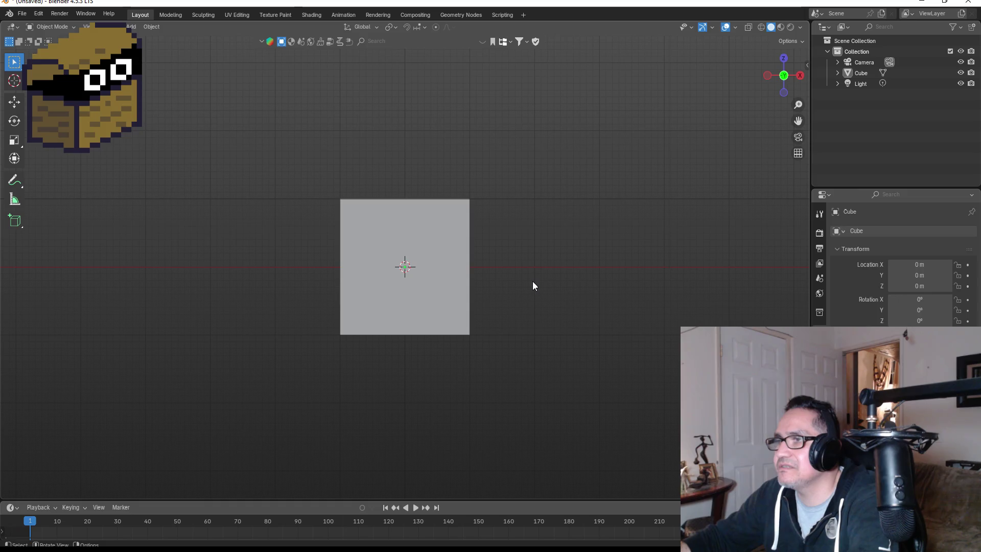
click(440, 254)
key(Tab)
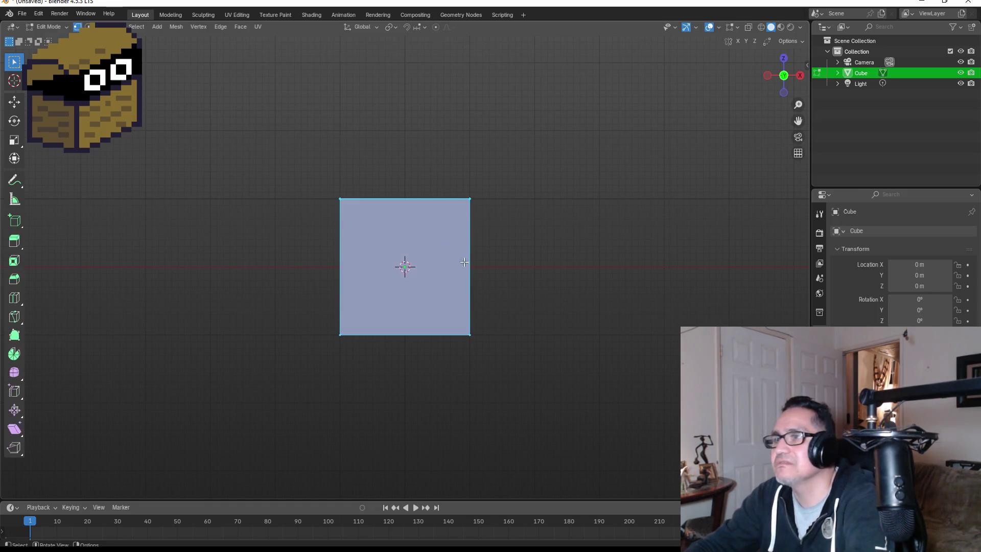
- Try a Bevel on the selected face, then undo it
click(15, 279)
drag(405, 219, 411, 143)
key(ctrl+z)
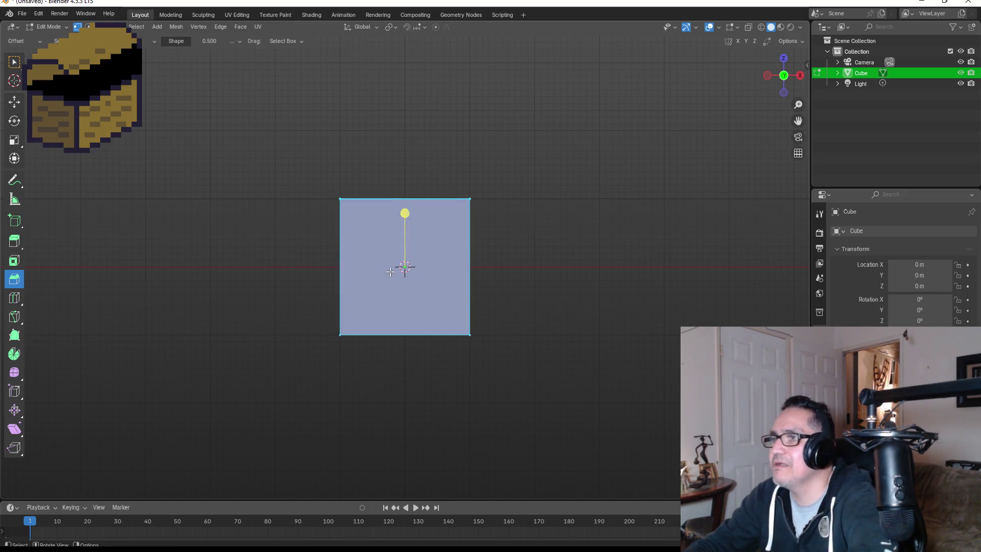
- Bevel the face up to a point and confirm, returning to Object Mode
drag(402, 211, 416, 130)
click(531, 187)
mouse_move(565, 191)
mouse_down()
mouse_move(327, 199)
mouse_move(591, 302)
mouse_up()
scroll(591, 302, up, 3)
key(Tab)
- Deselect the gem and orbit around the octahedron to inspect it in perspective
mouse_move(545, 279)
mouse_down()
mouse_move(631, 247)
mouse_move(506, 260)
mouse_move(495, 276)
mouse_move(563, 347)
mouse_up()
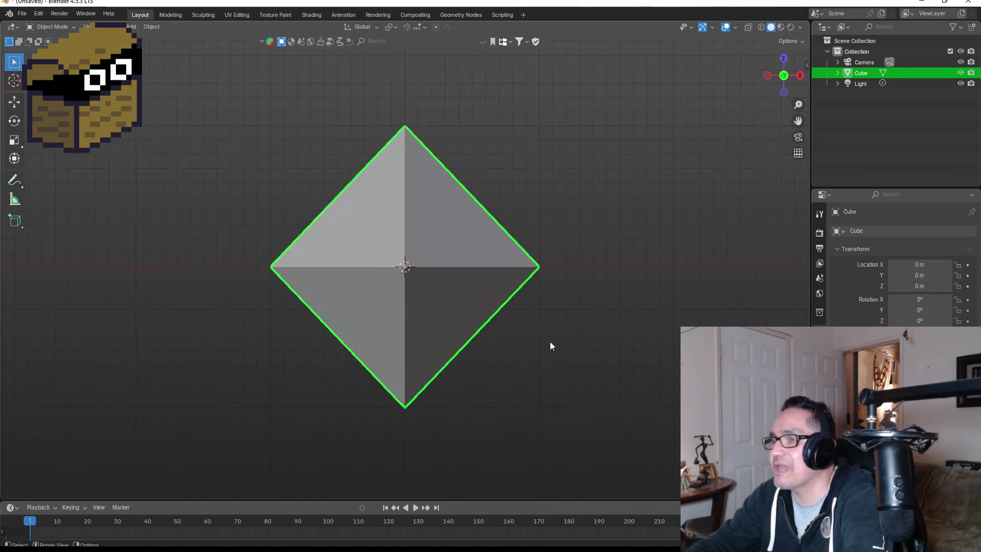
click(563, 344)
mouse_move(633, 259)
mouse_down()
mouse_move(521, 262)
mouse_move(626, 312)
mouse_up()
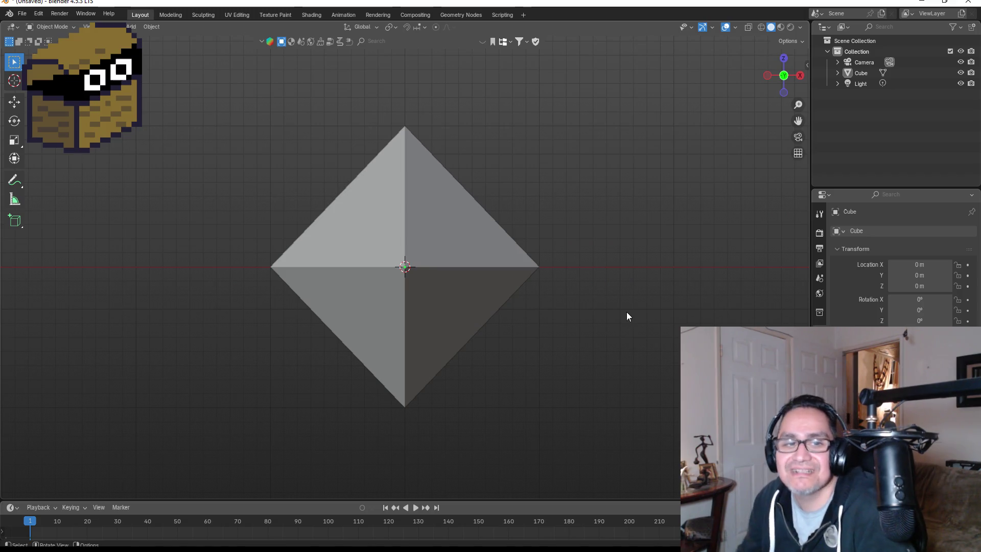
mouse_move(676, 214)
mouse_down()
mouse_move(639, 243)
mouse_move(532, 255)
mouse_move(596, 275)
mouse_move(573, 278)
mouse_move(577, 263)
mouse_move(457, 252)
mouse_up()
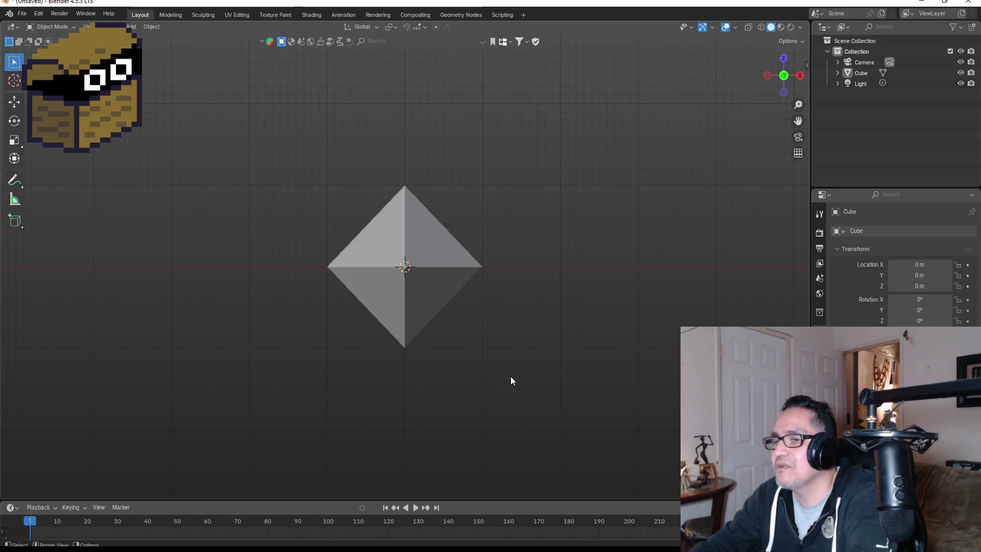
click(22, 14)
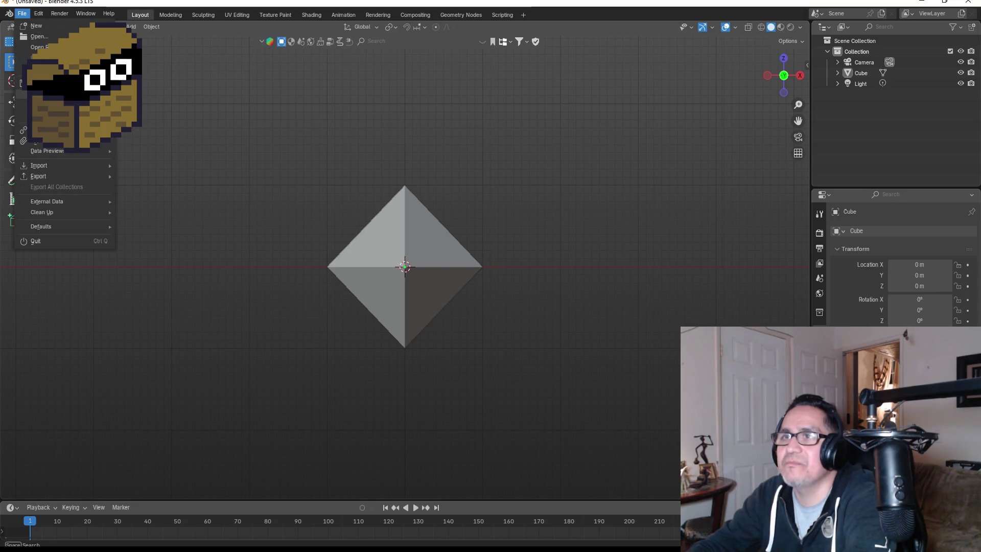
- Cancel Save As and show the Cube's Material properties with its Principled BSDF
click(39, 93)
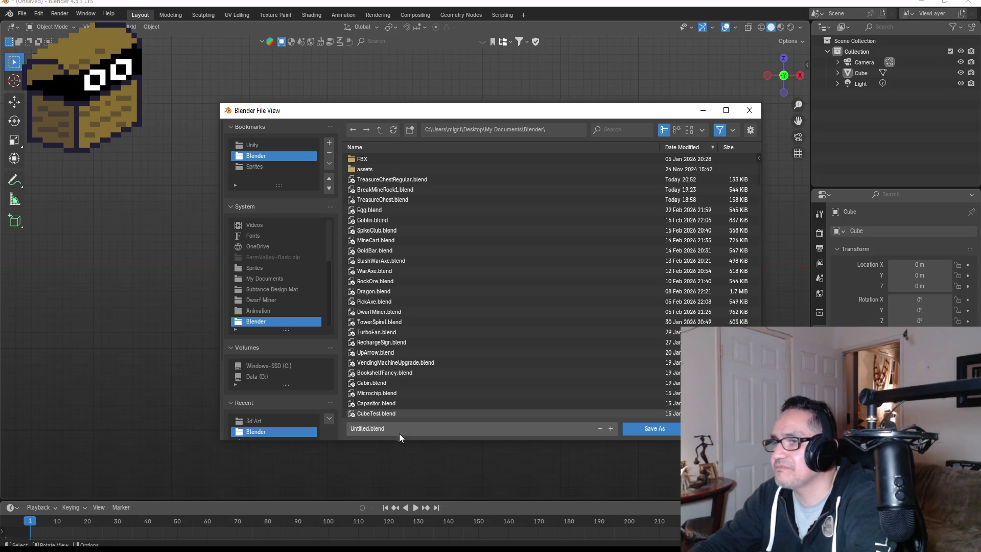
key(Escape)
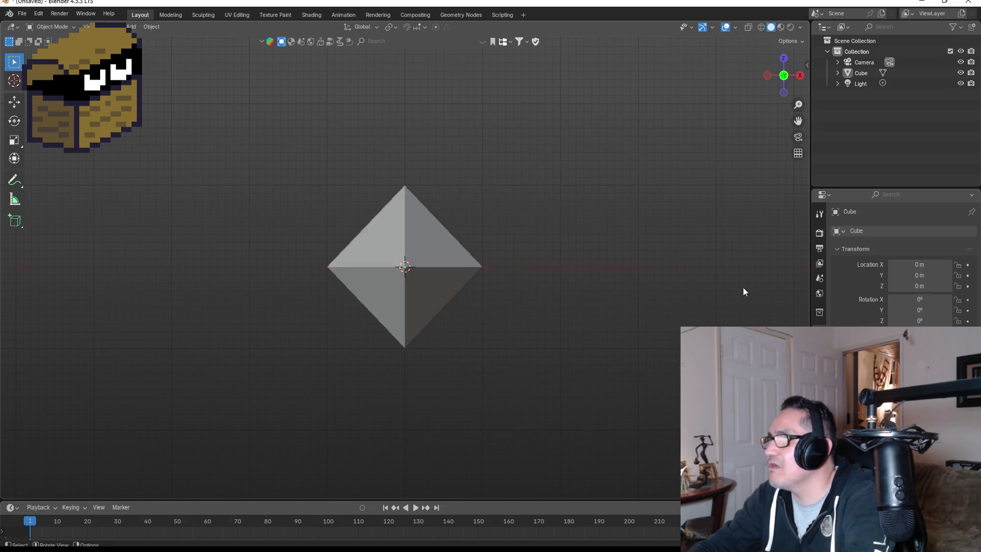
click(820, 420)
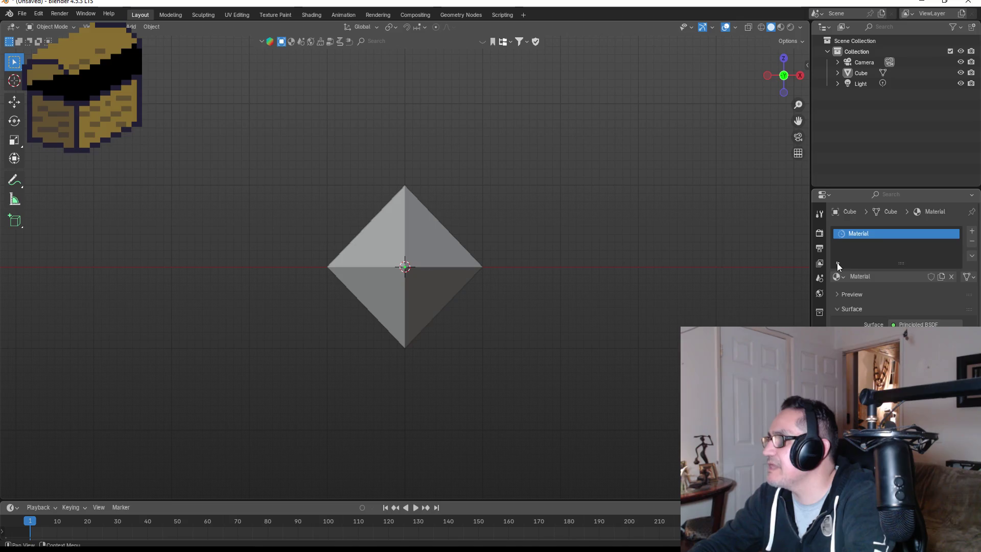
- Rename the material Red, set a red Base Color, and switch the viewport to Material Preview
double_click(858, 233)
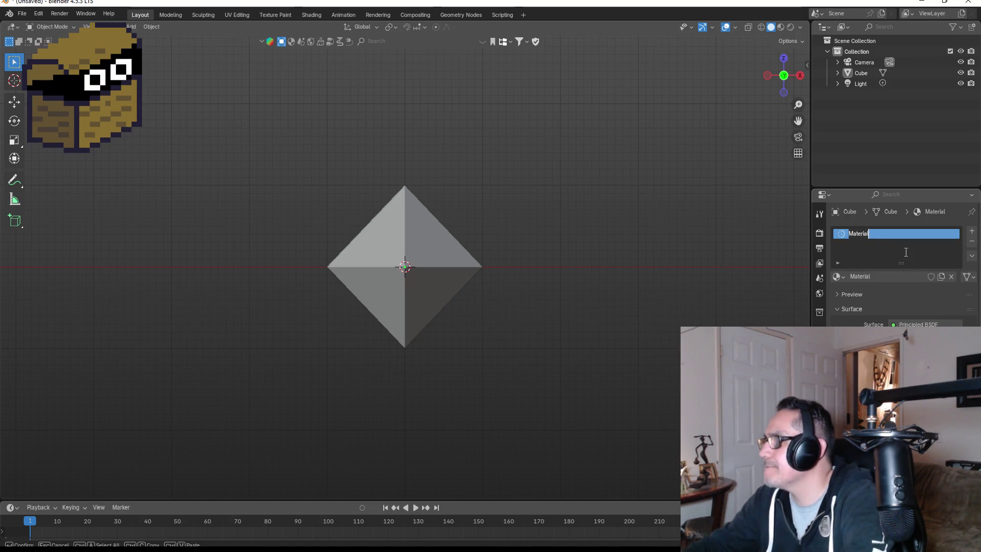
key(BackSpace)
key(Return)
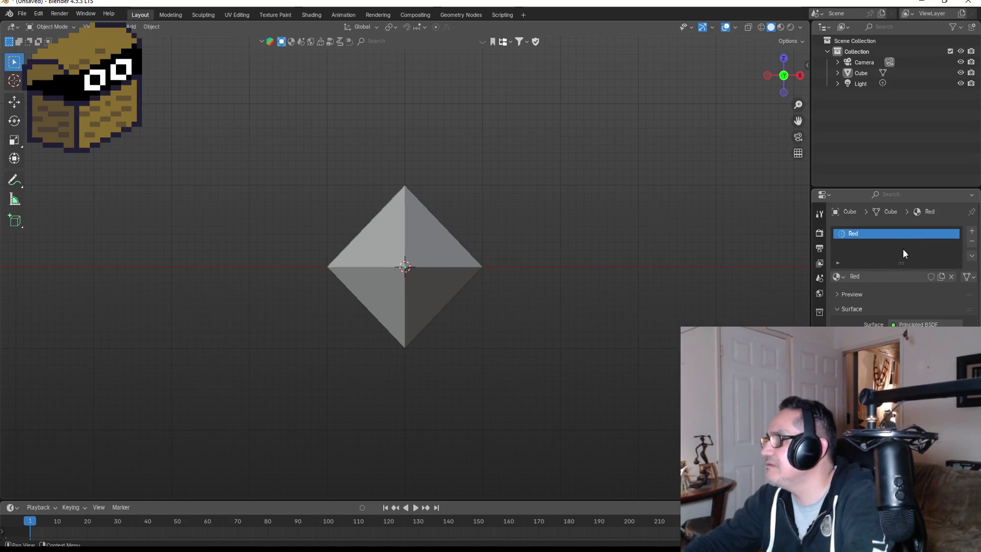
click(909, 358)
drag(906, 236, 906, 244)
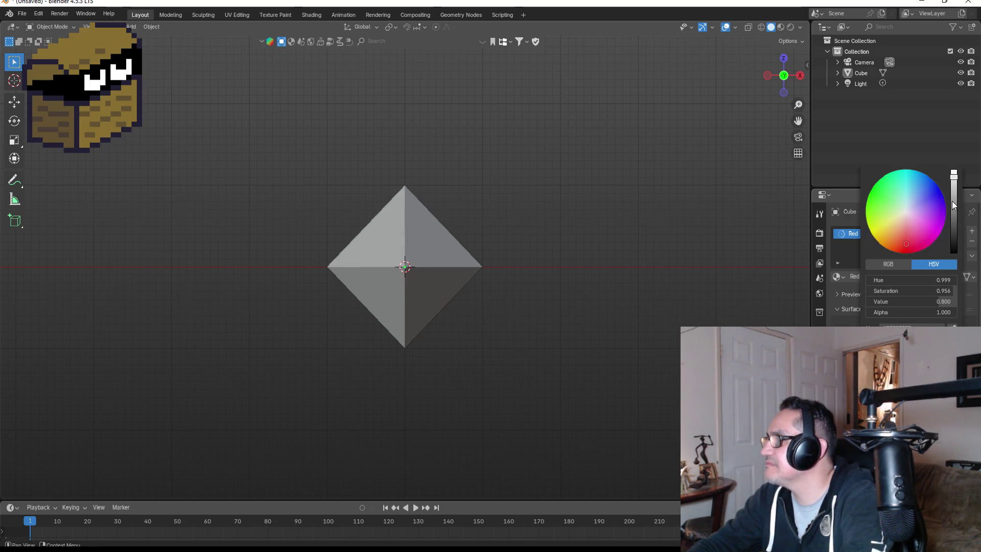
click(434, 255)
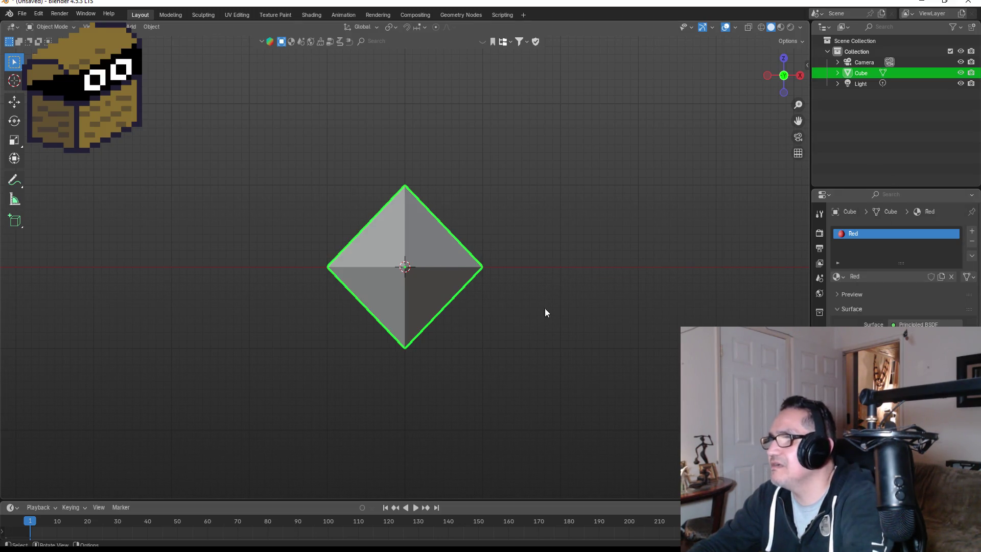
key(z)
click(556, 373)
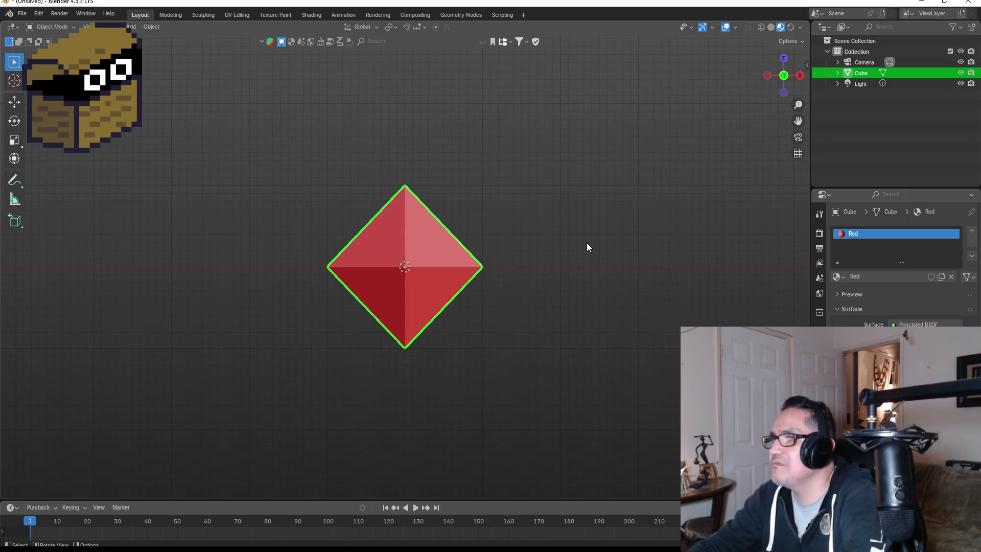
- Save the scene as Jewel.blend in the Blender folder
click(22, 17)
click(33, 85)
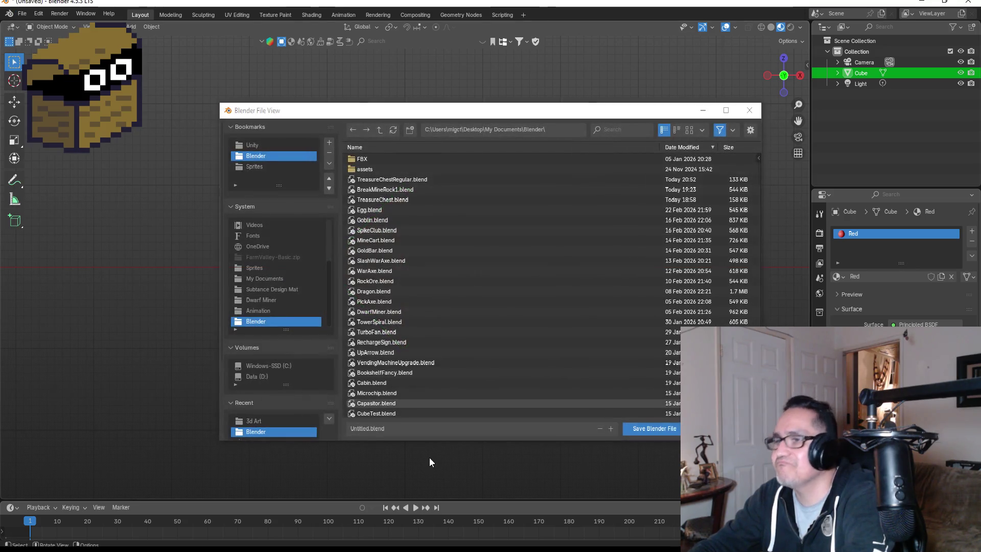
click(413, 429)
key(BackSpace)
text(Jewel)
key(Return)
click(644, 429)
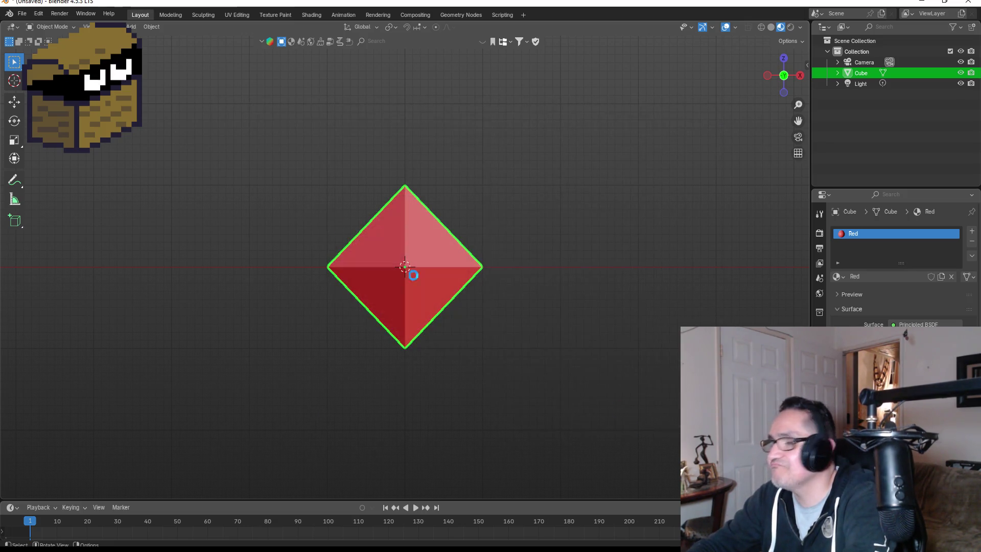
click(22, 13)
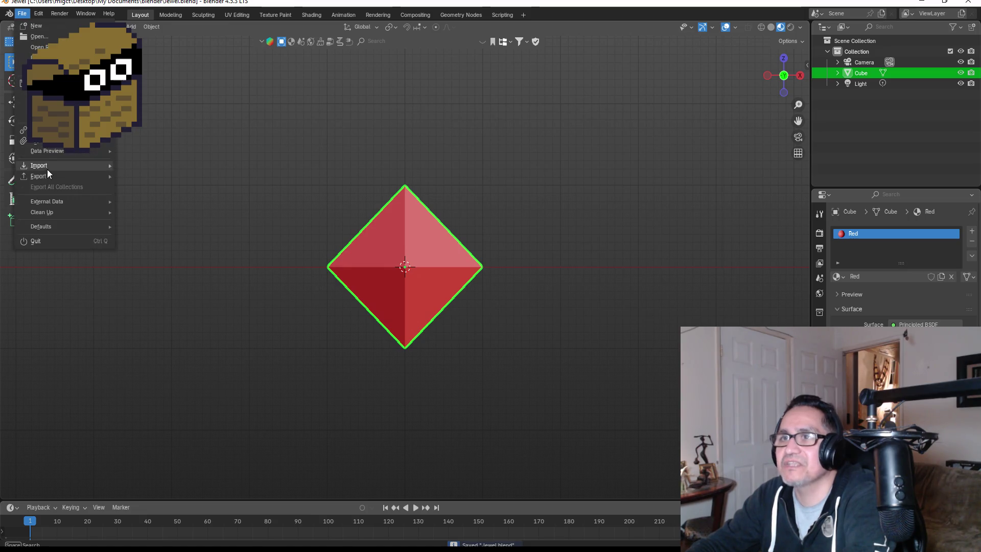
- Start an FBX (.fbx) export and jump to the Unity bookmark folder
mouse_move(48, 171)
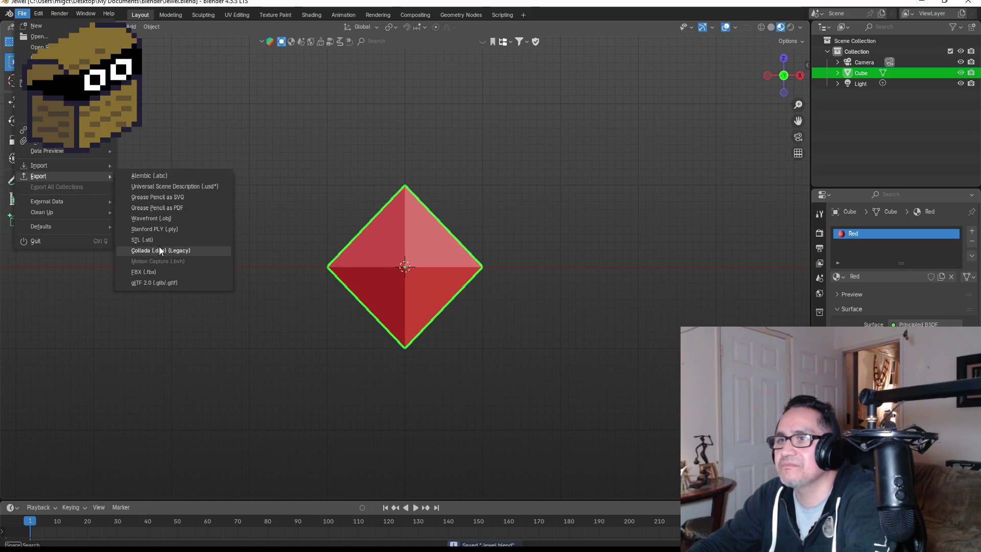
click(159, 274)
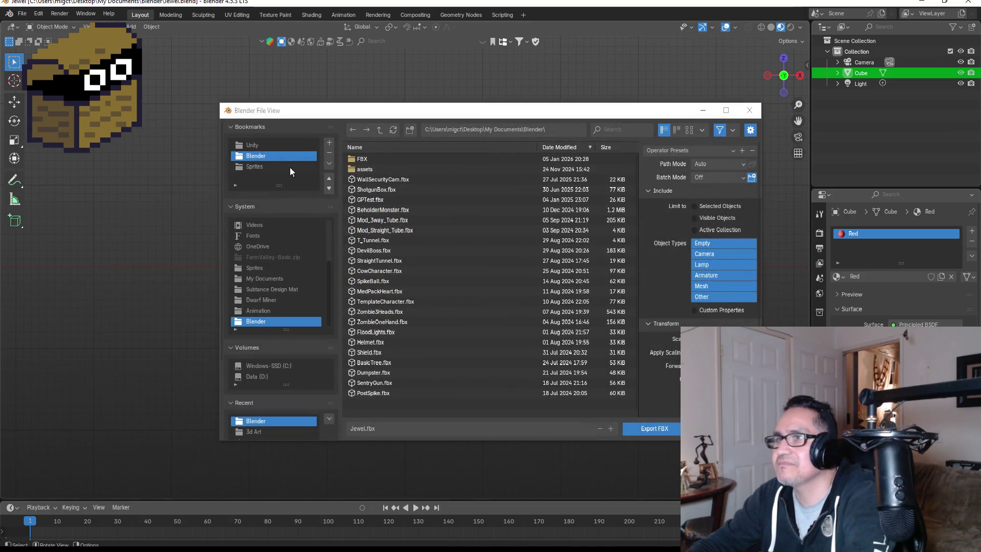
click(256, 145)
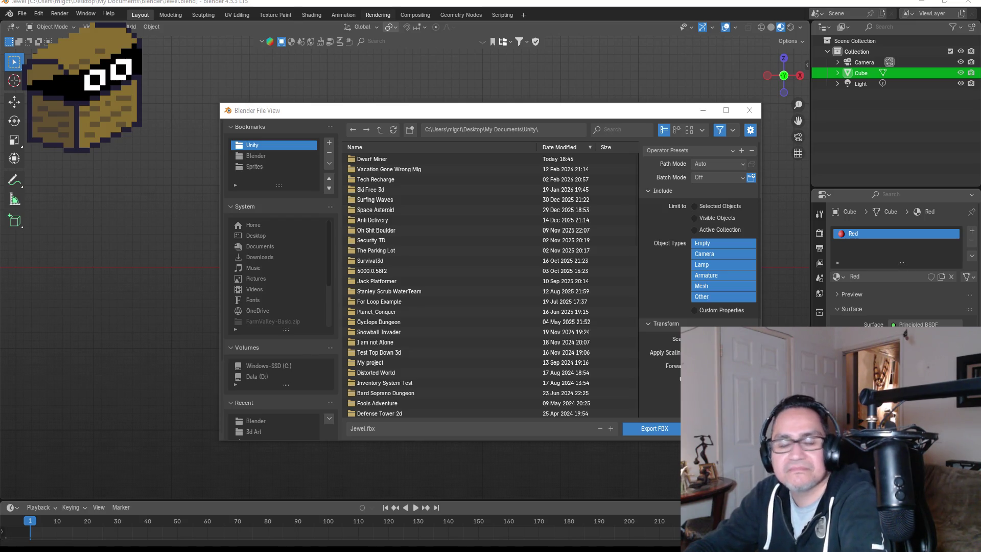
- Browse the export dialog into Dwarf Miner > Assets > 3d Art
double_click(364, 158)
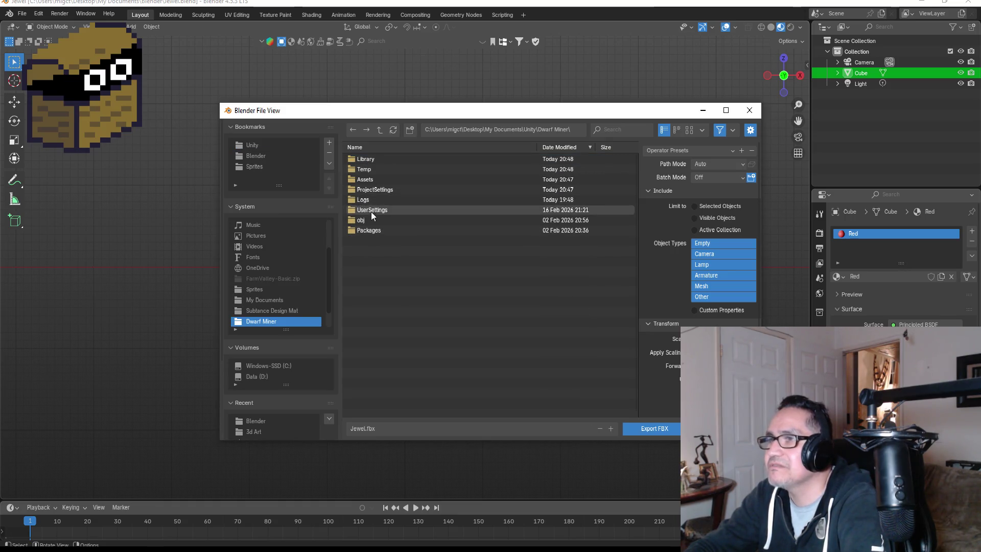
click(371, 159)
click(377, 204)
double_click(373, 180)
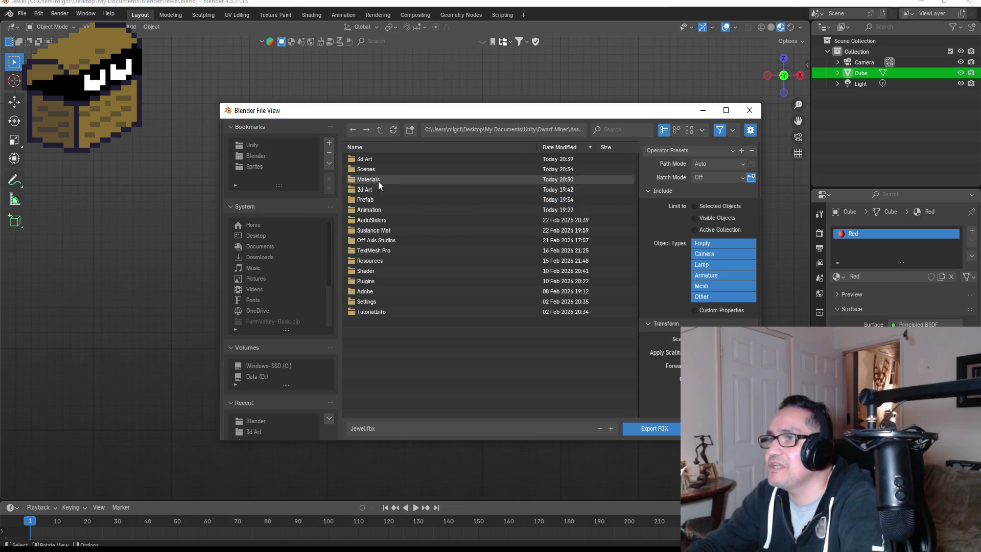
double_click(366, 159)
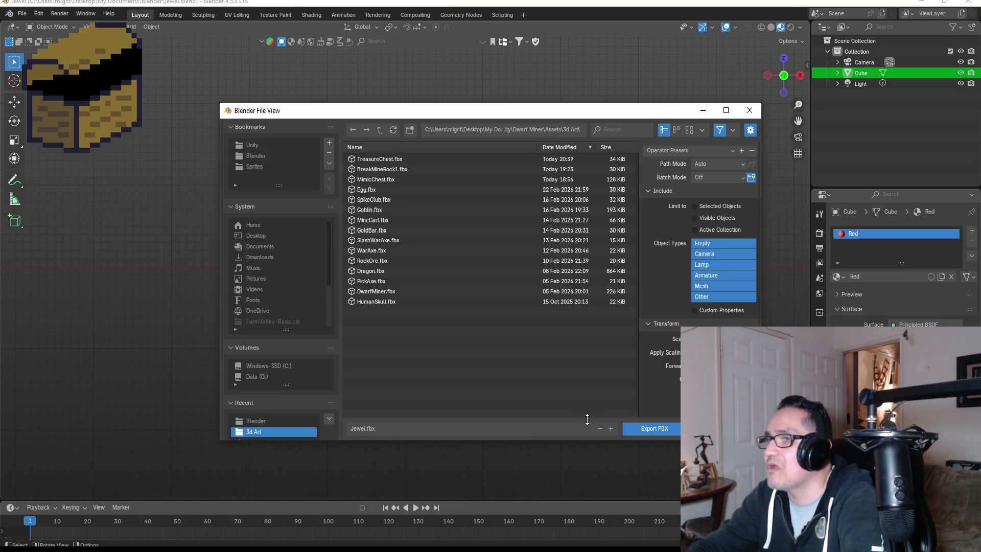
- Apply the ExportUnity operator preset and export Jewel.fbx
click(688, 153)
click(691, 181)
click(646, 427)
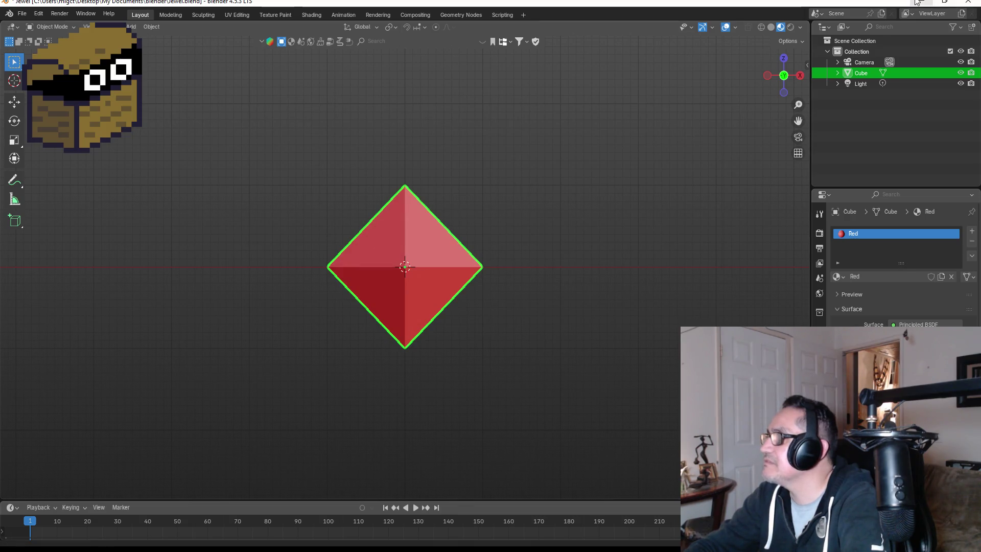
click(919, 3)
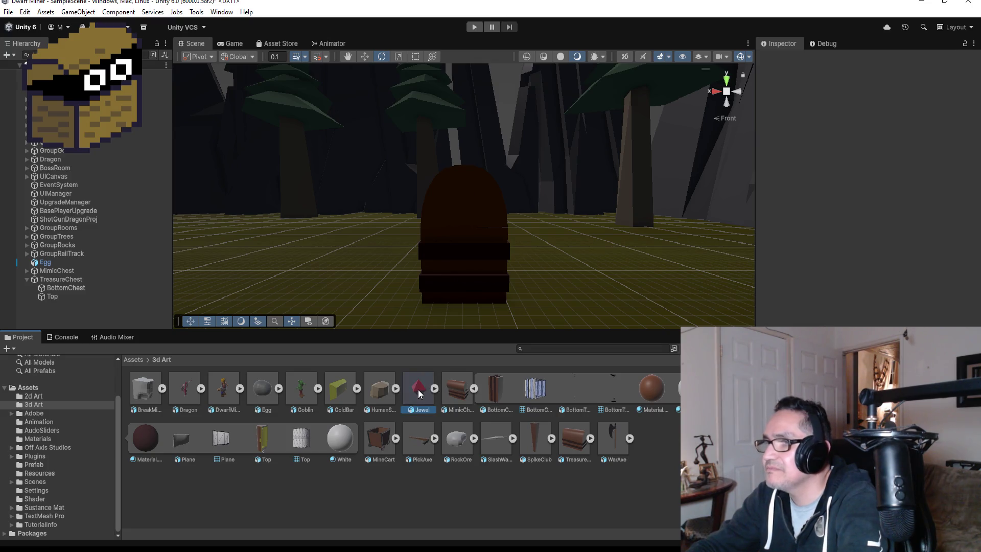
- Drag the Jewel asset from the 3d Art folder into the Hierarchy
click(29, 281)
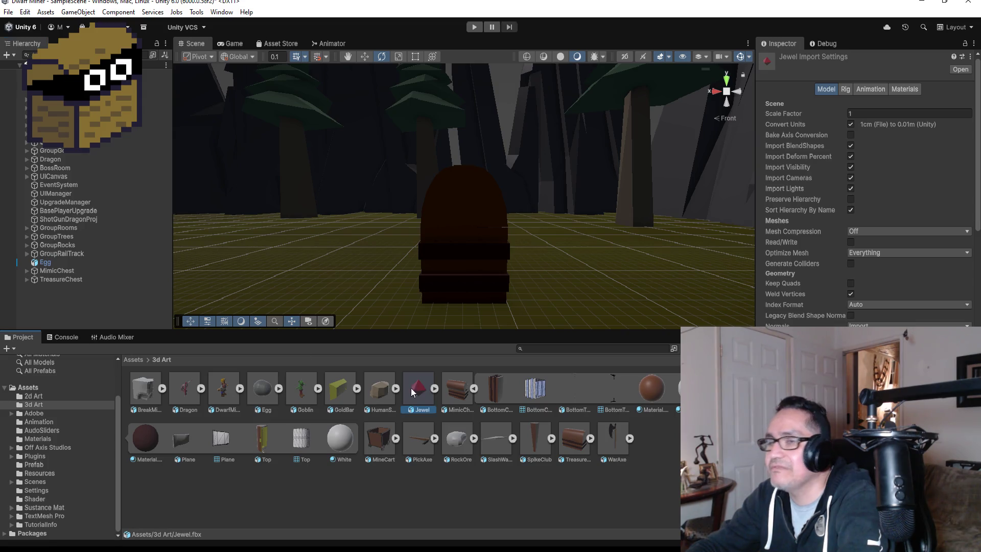
drag(51, 293, 69, 309)
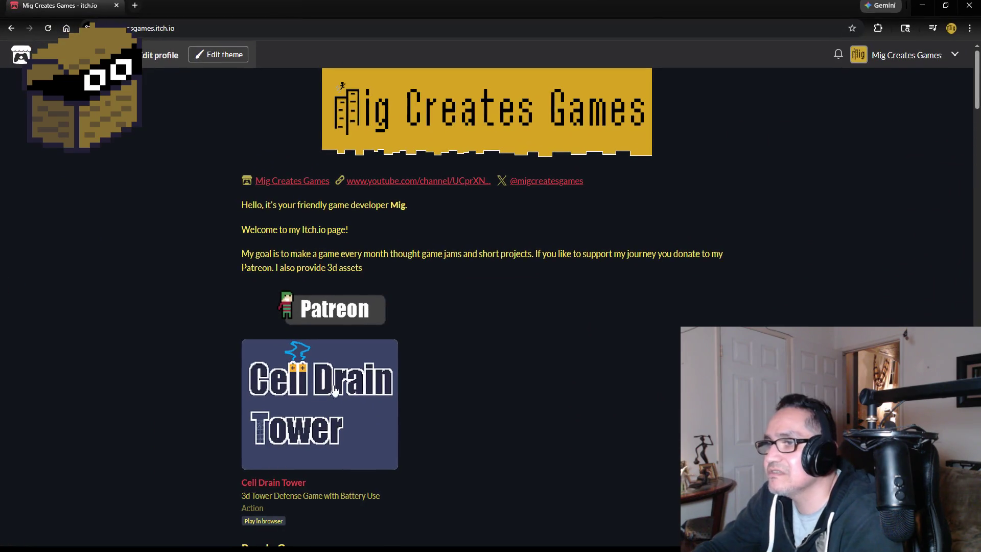
- Scroll up and down through the developer's itch.io game listings
scroll(234, 323, down, 3)
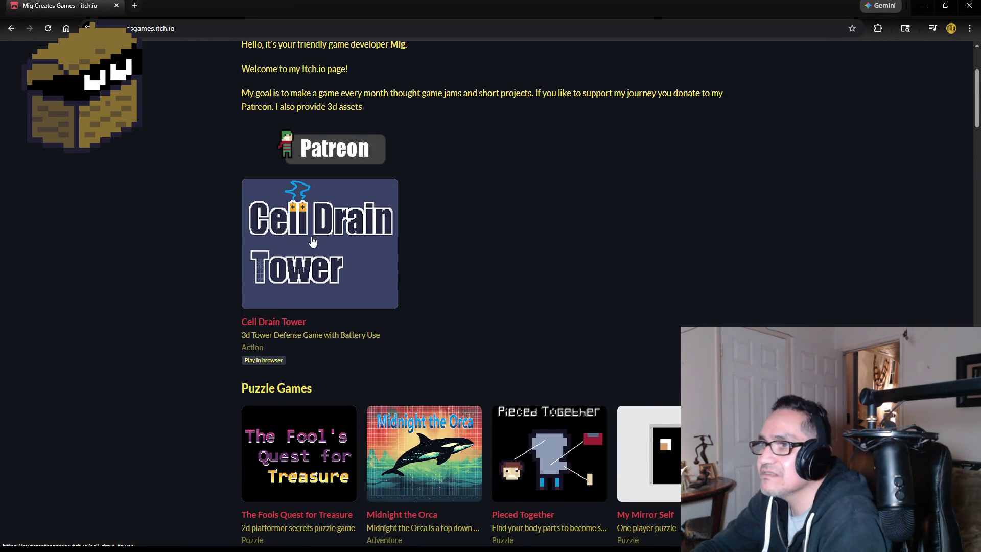
scroll(190, 296, down, 3)
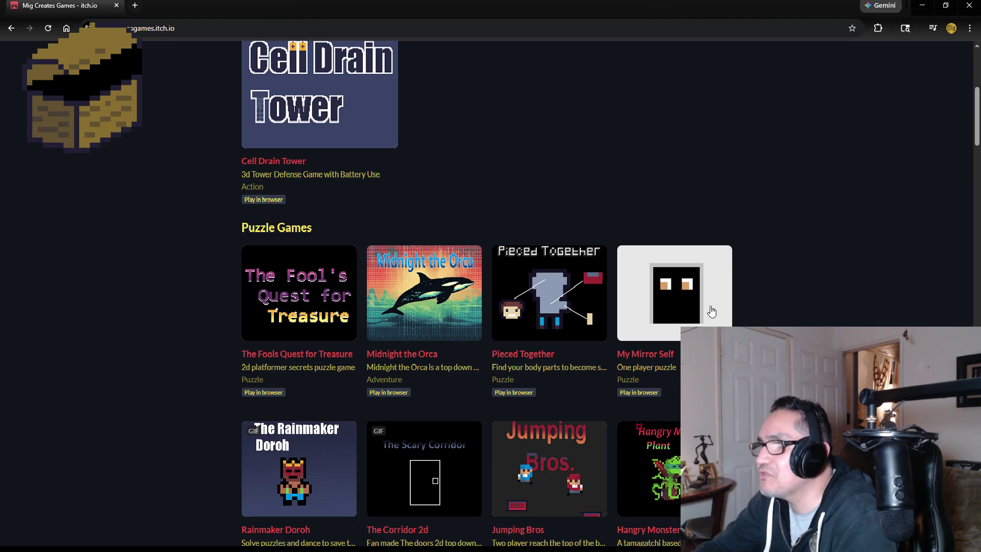
scroll(173, 327, down, 7)
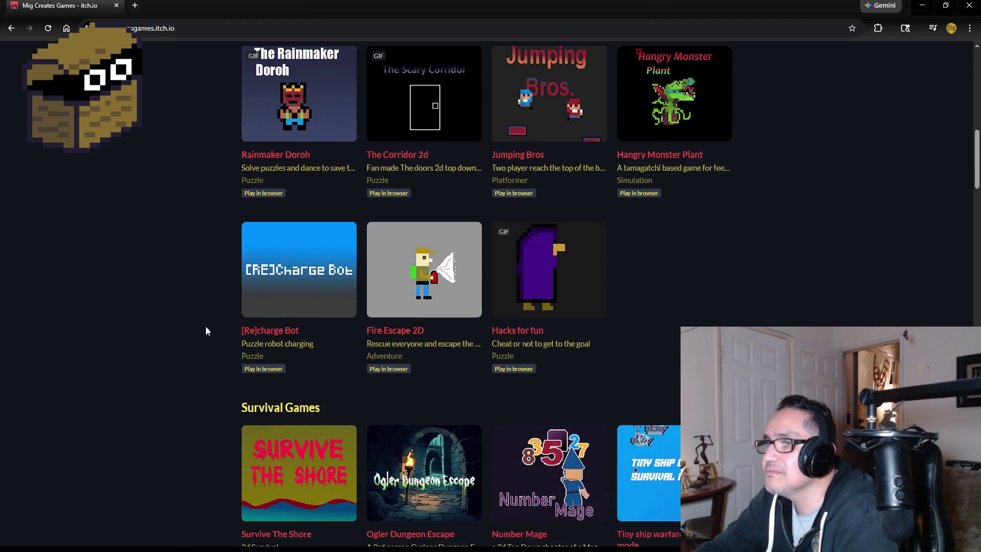
scroll(96, 342, down, 4)
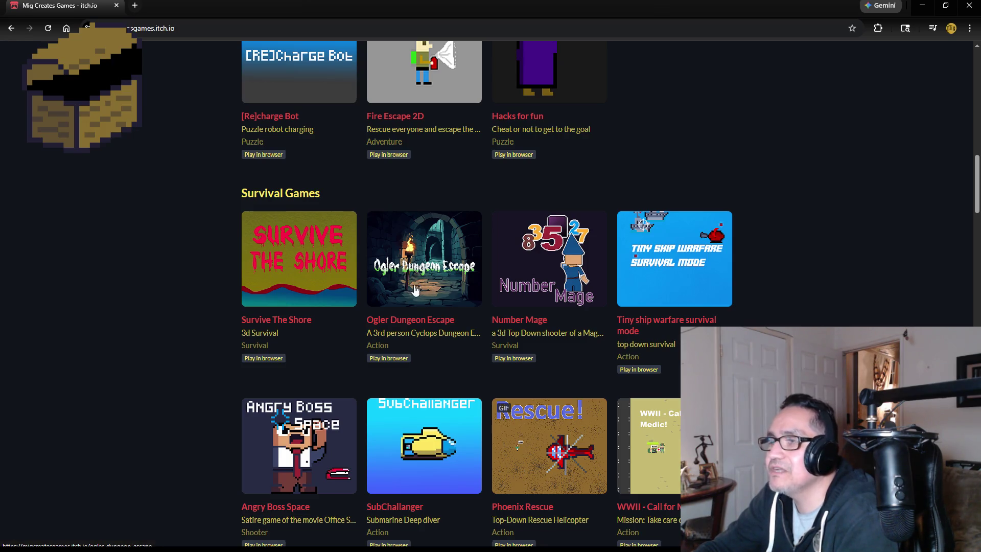
scroll(177, 283, up, 18)
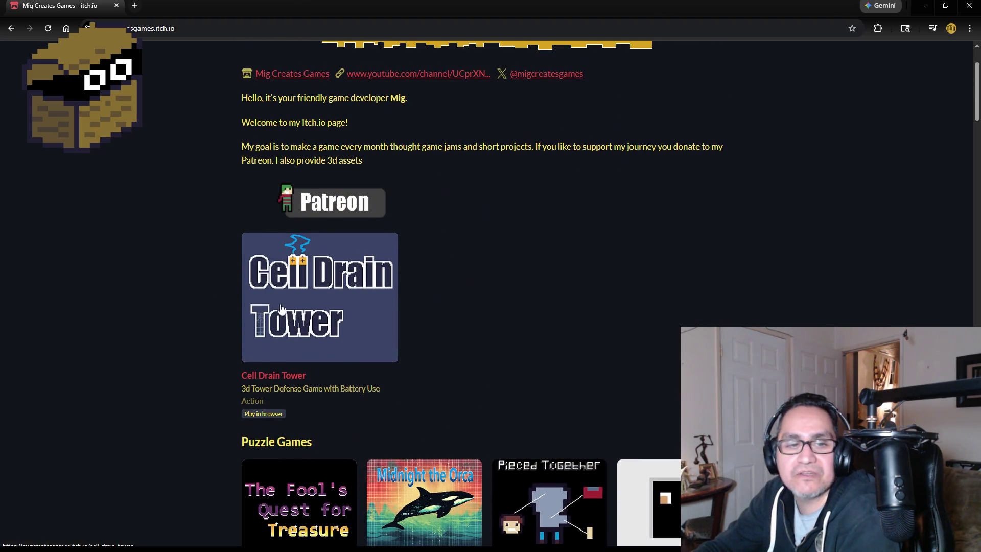
scroll(201, 293, down, 5)
scroll(164, 273, down, 3)
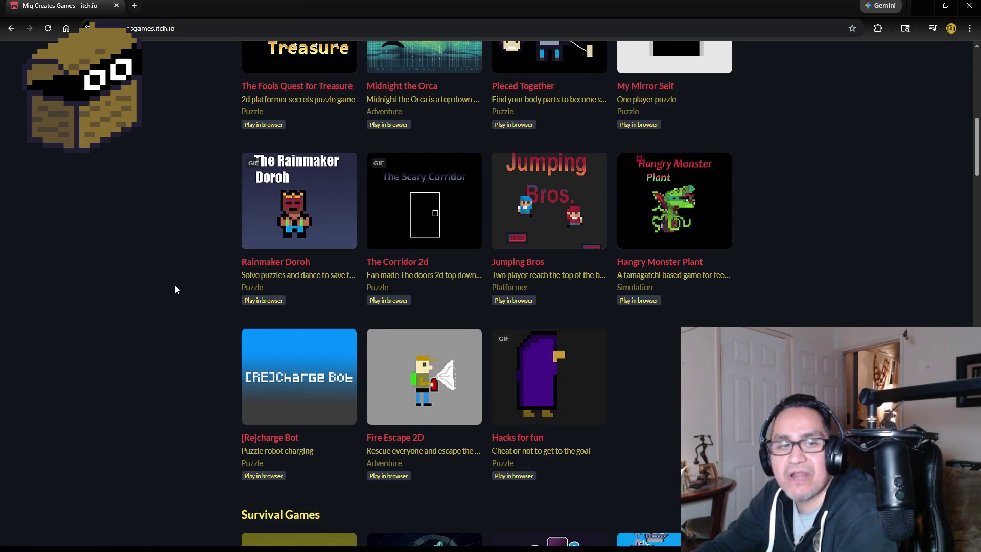
scroll(190, 305, up, 1)
scroll(191, 298, down, 20)
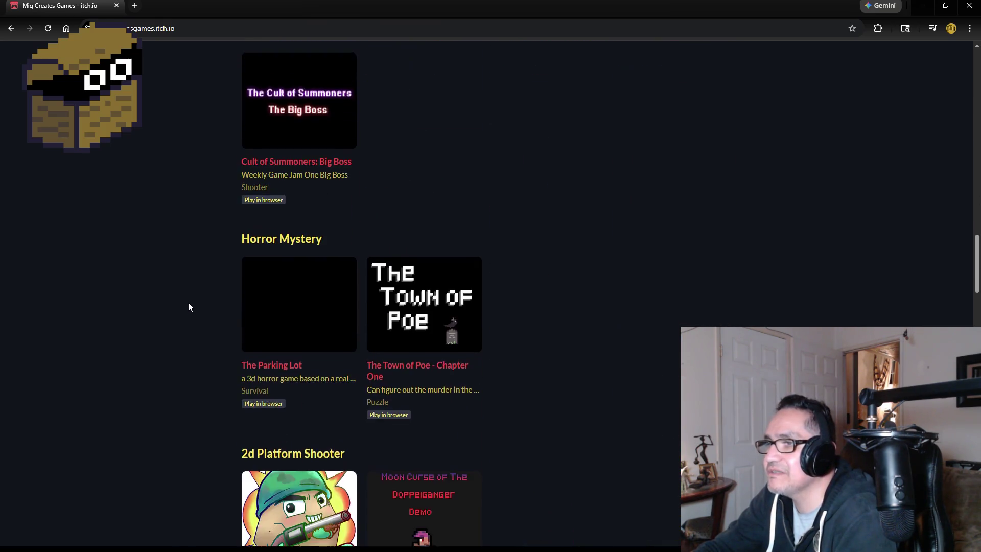
scroll(189, 307, down, 20)
scroll(178, 298, down, 15)
scroll(166, 280, up, 20)
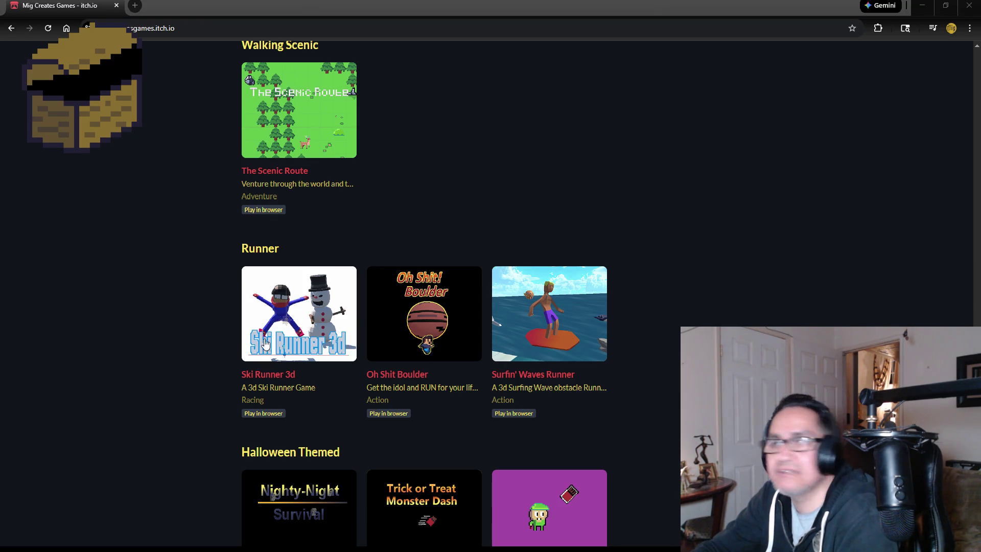
scroll(220, 284, up, 20)
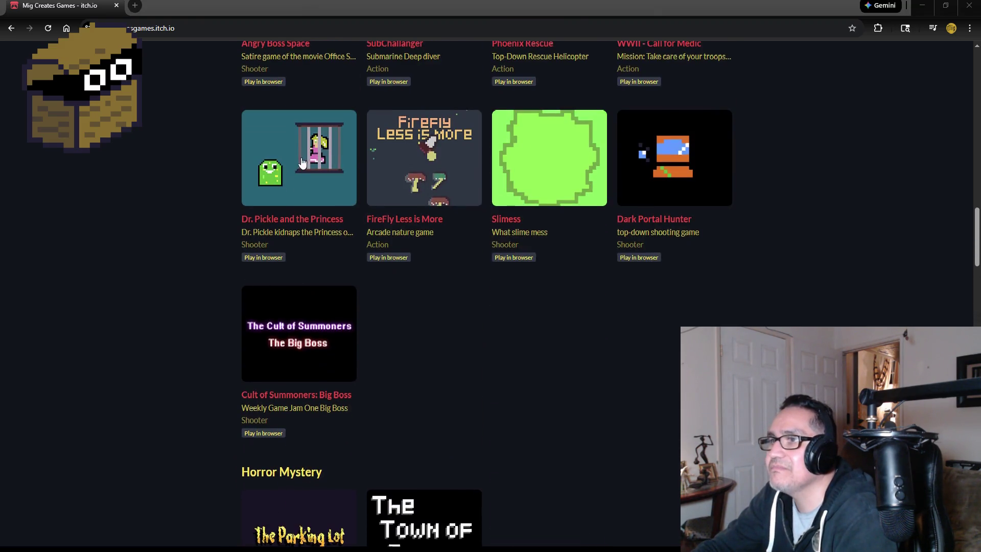
scroll(304, 163, up, 15)
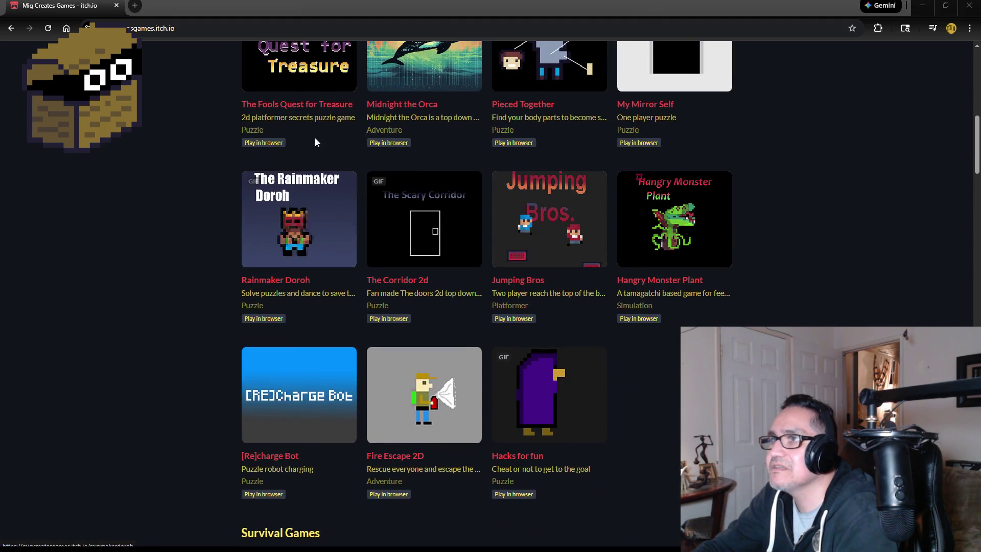
scroll(311, 176, up, 8)
scroll(314, 255, down, 10)
scroll(315, 287, down, 6)
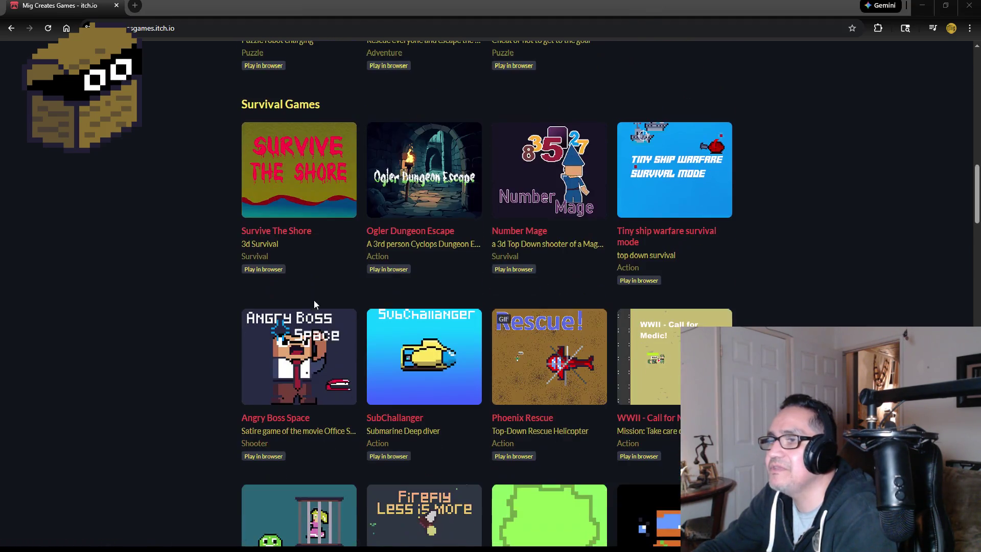
scroll(287, 203, up, 1)
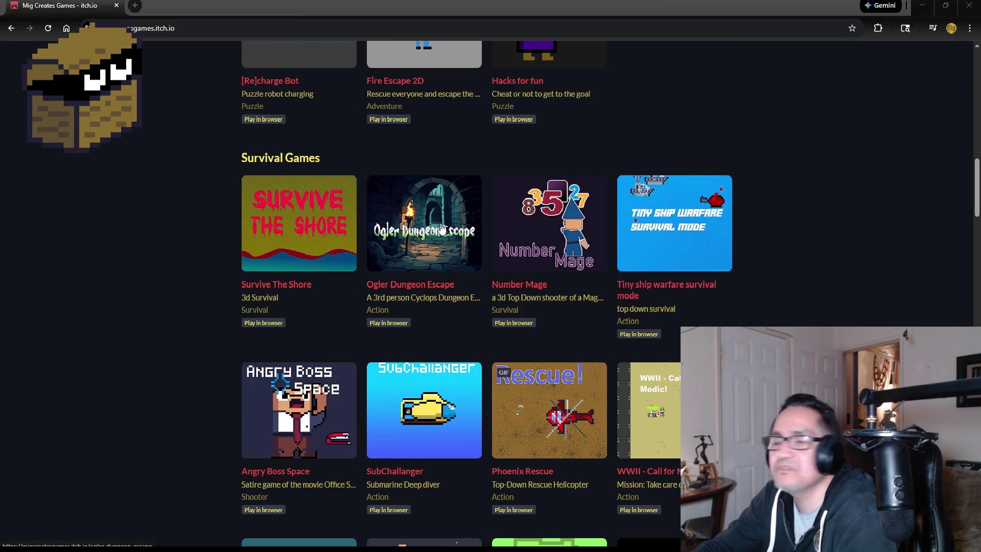
scroll(168, 223, up, 8)
scroll(167, 222, up, 4)
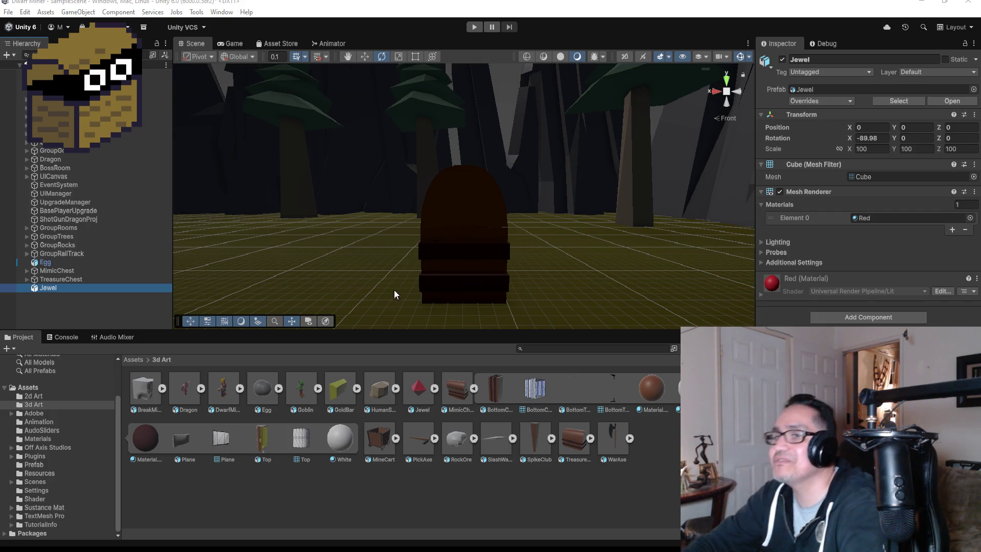
- Frame the Jewel, open Assets/Materials, and create a new material there
double_click(64, 289)
drag(664, 185, 817, 189)
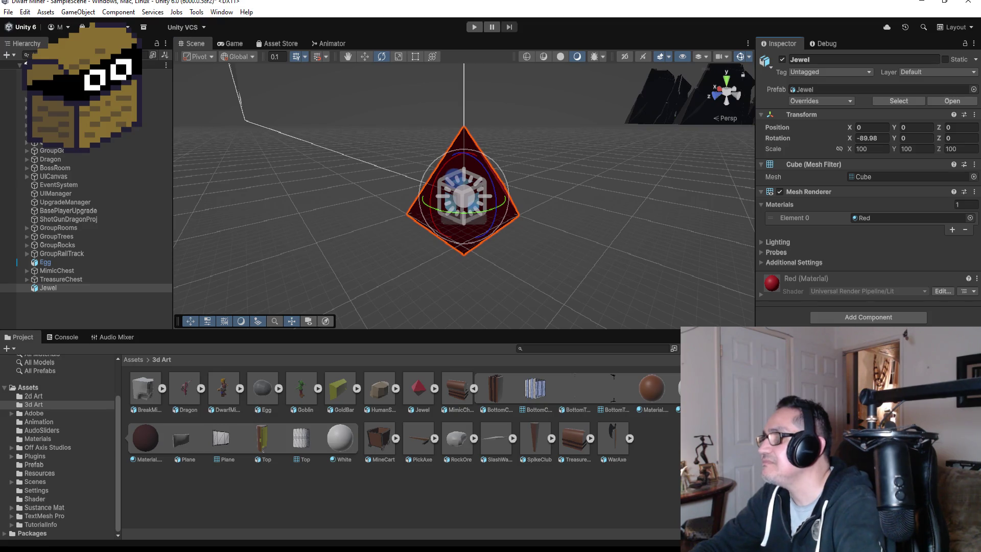
click(131, 359)
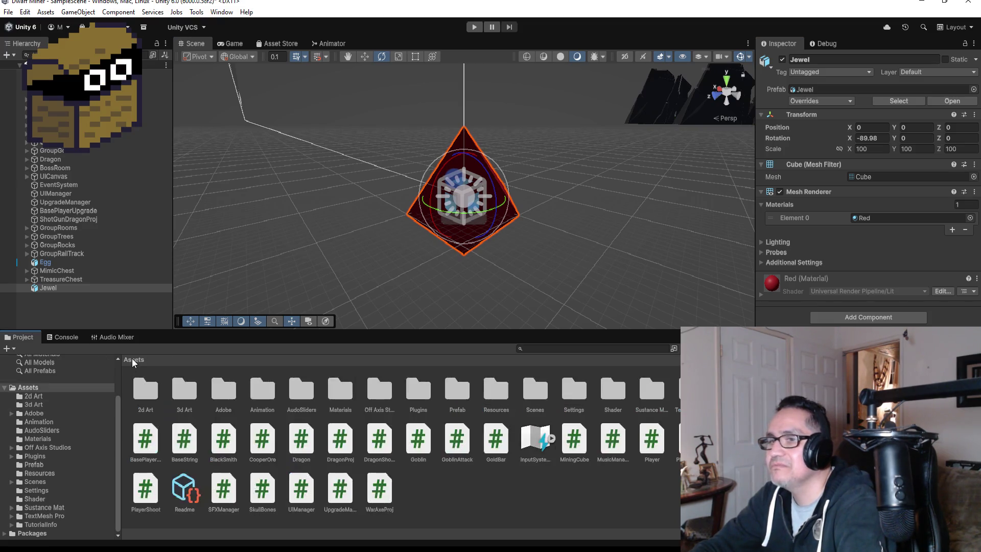
double_click(340, 391)
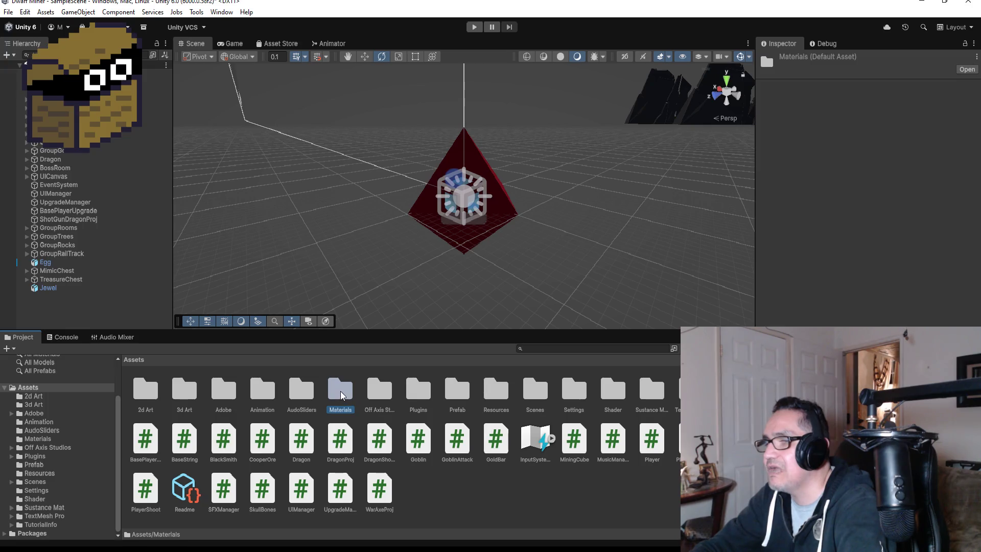
right_click(249, 440)
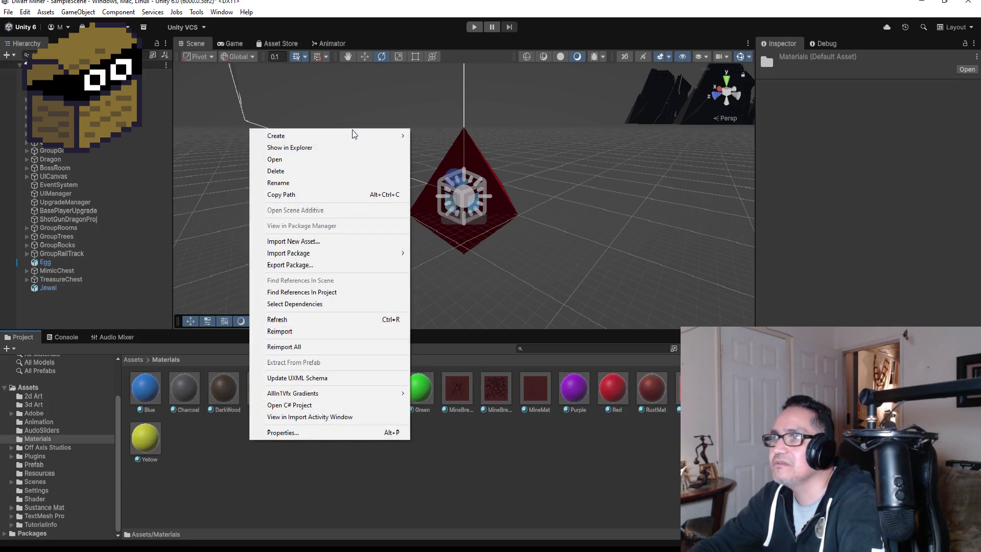
mouse_move(335, 137)
click(448, 147)
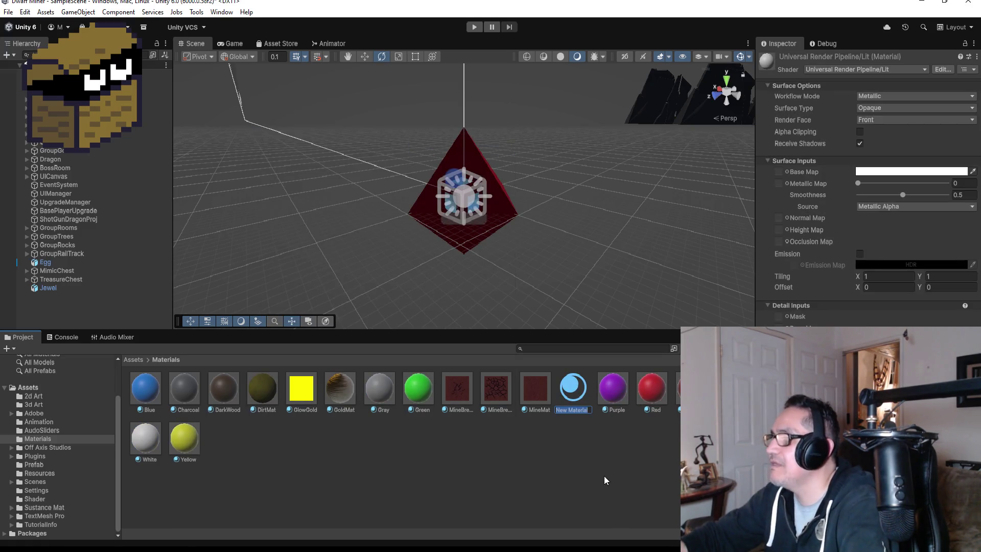
- Name the new material ShineRed and switch its shader to AllIn1Vfx/AllIn1Vfx
text(ShineRed)
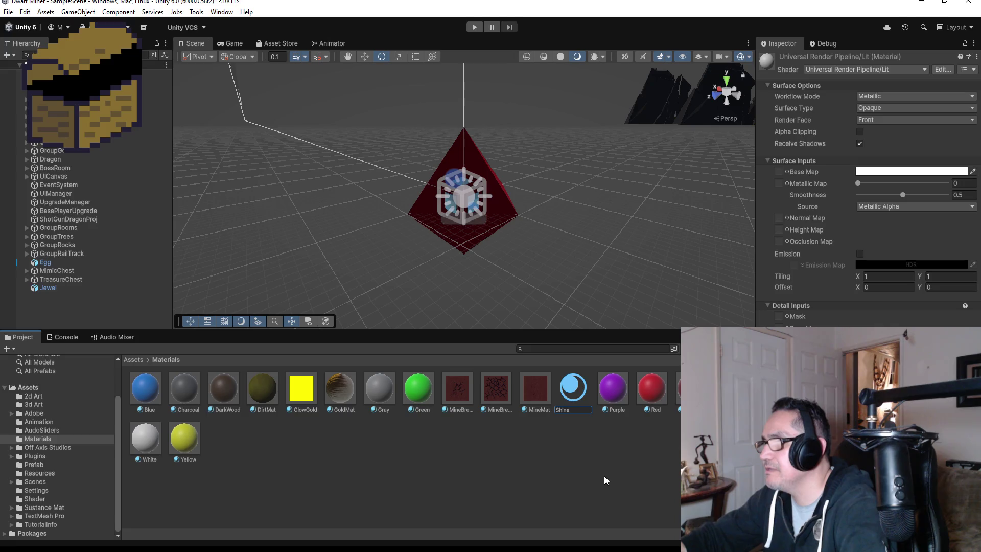
key(Return)
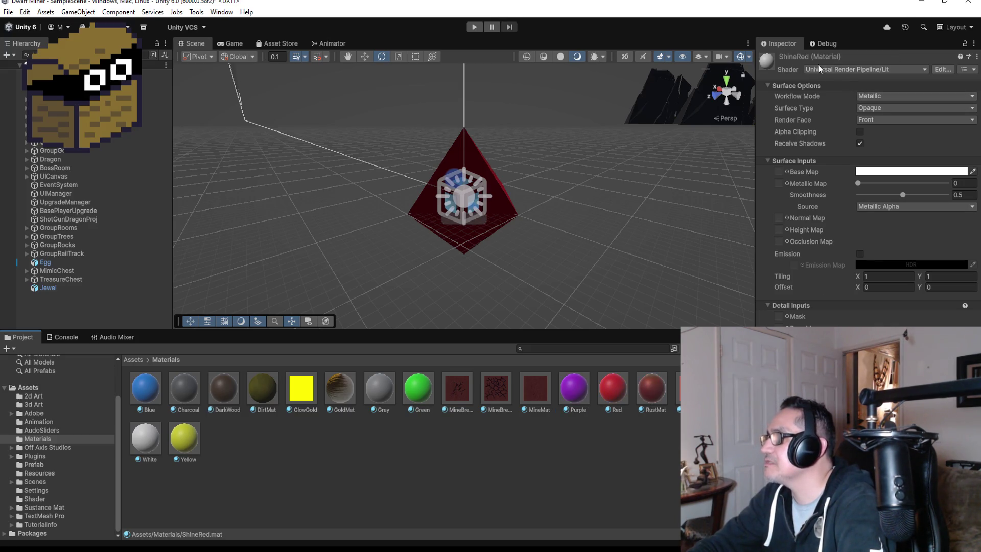
click(842, 70)
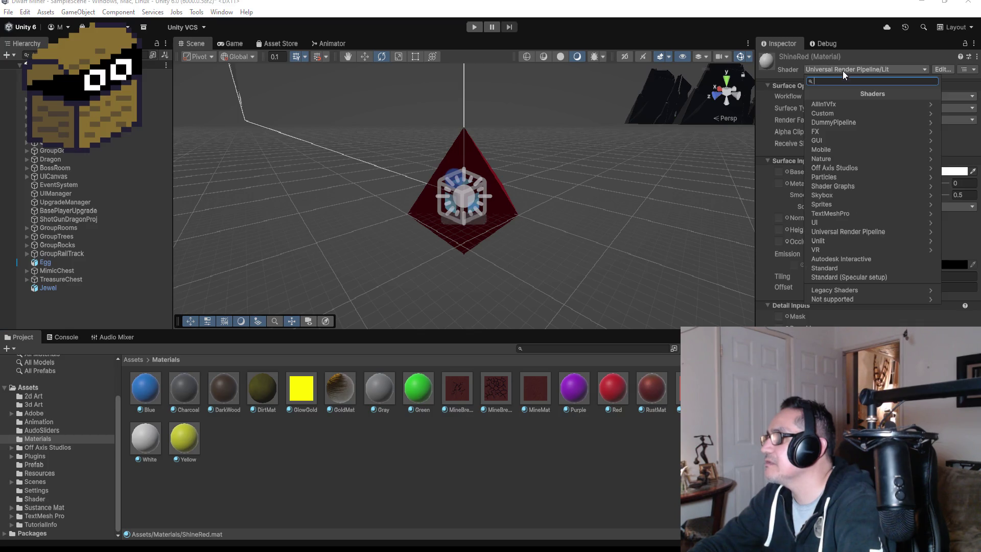
click(853, 104)
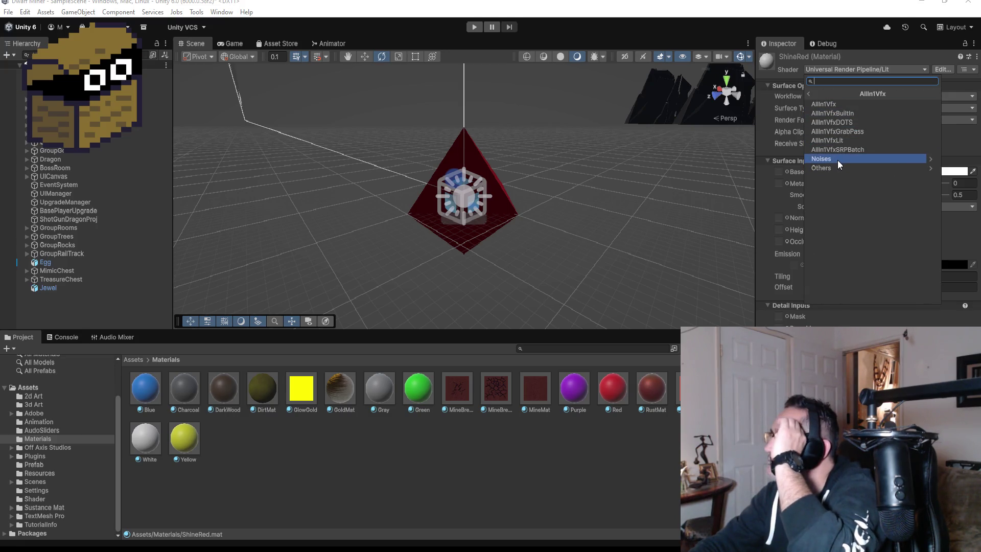
click(842, 104)
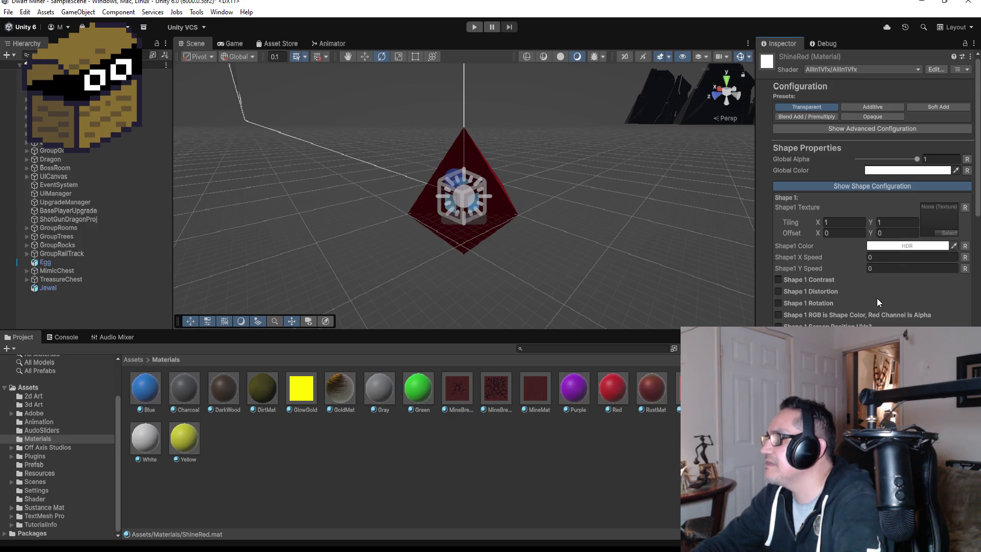
- Apply the ShineRed material to the Jewel pyramid
scroll(807, 309, down, 3)
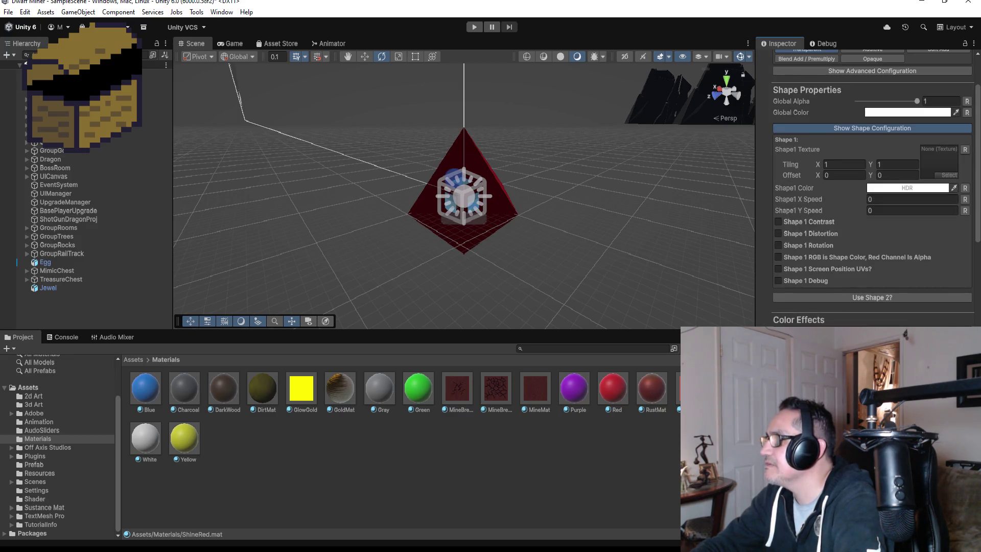
scroll(799, 313, down, 2)
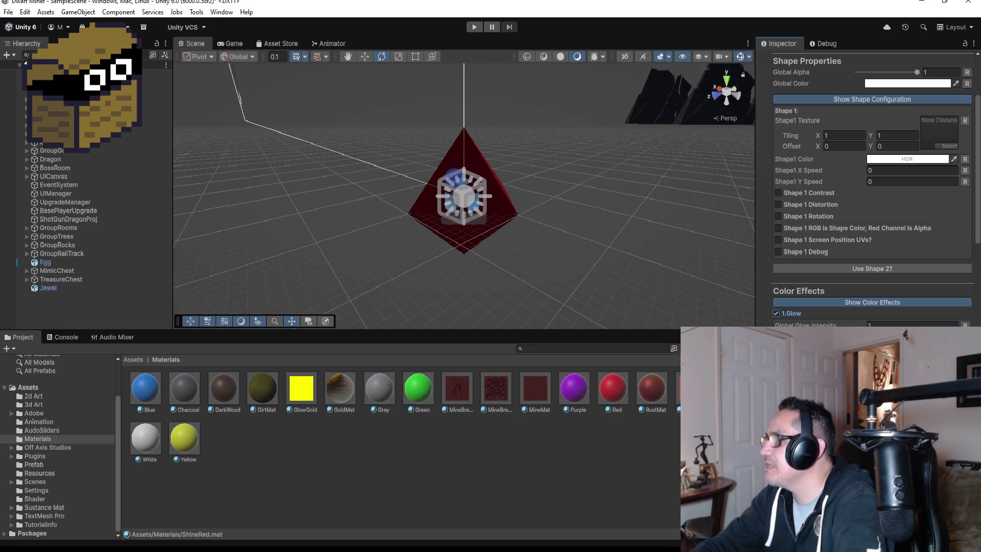
click(560, 494)
drag(552, 280, 485, 221)
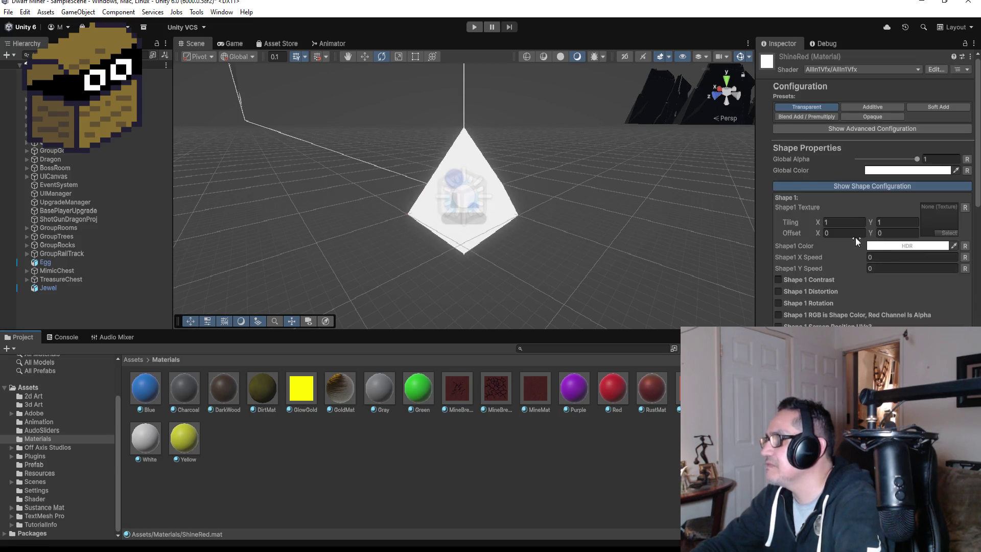
- Set ShineRed's Shape1 Color and Global Color to red
click(901, 247)
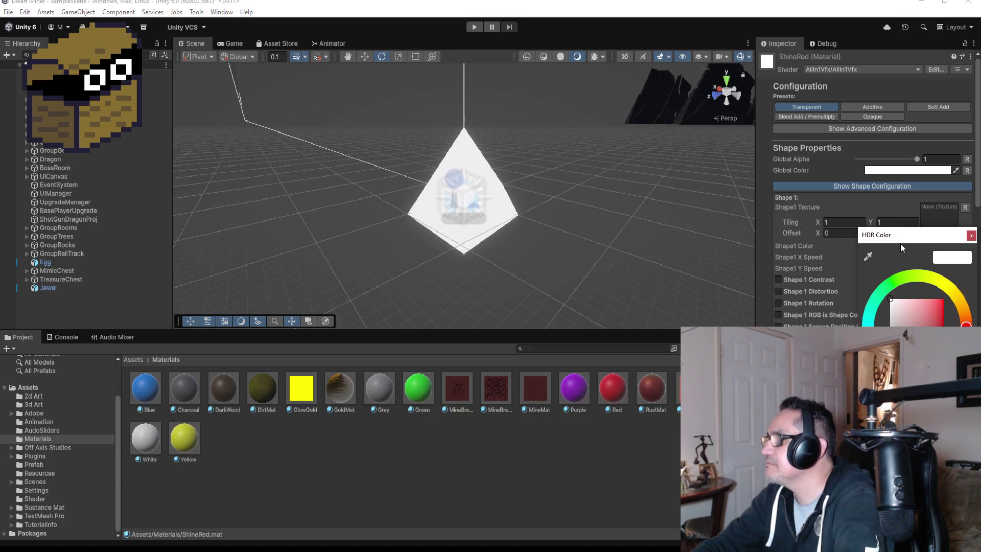
drag(905, 301, 965, 296)
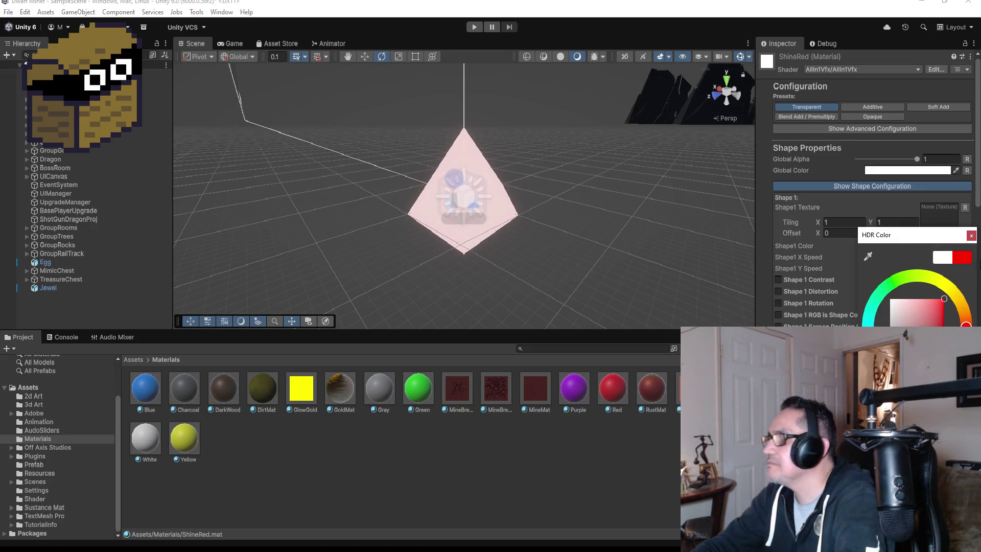
click(970, 235)
click(908, 170)
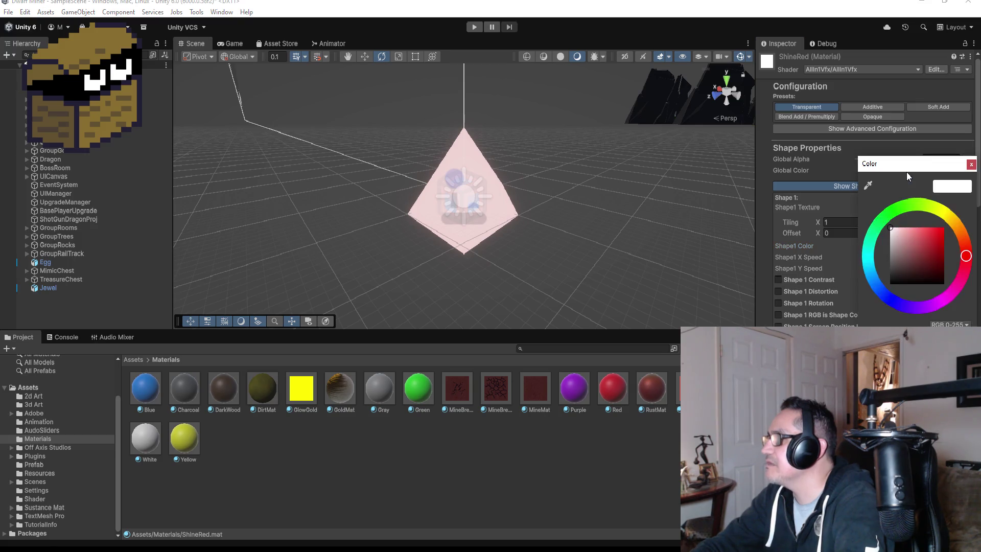
drag(919, 237, 945, 226)
click(971, 165)
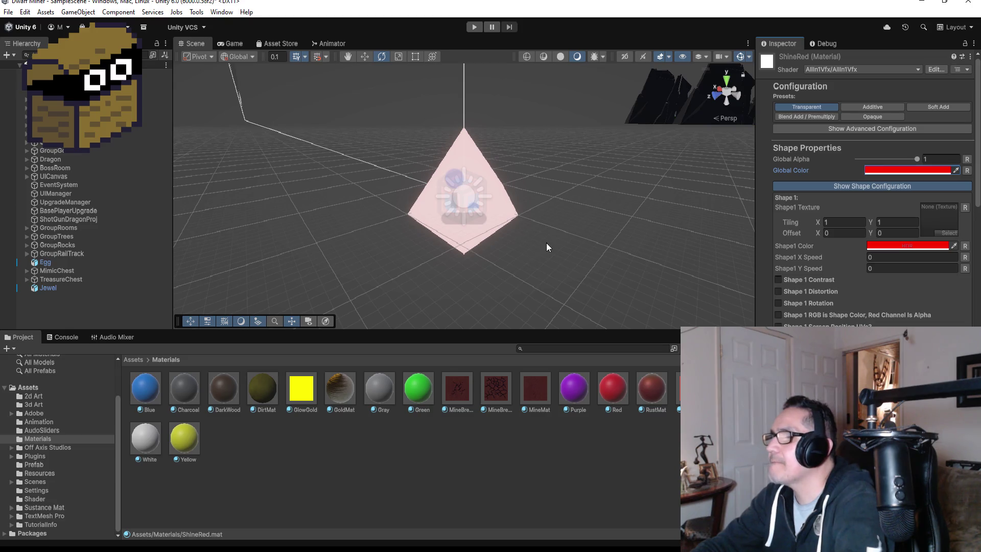
- Set ShineRed's Glow colour to red, then select the UICanvas object
mouse_move(564, 243)
mouse_down()
mouse_move(492, 136)
mouse_move(439, 128)
mouse_up()
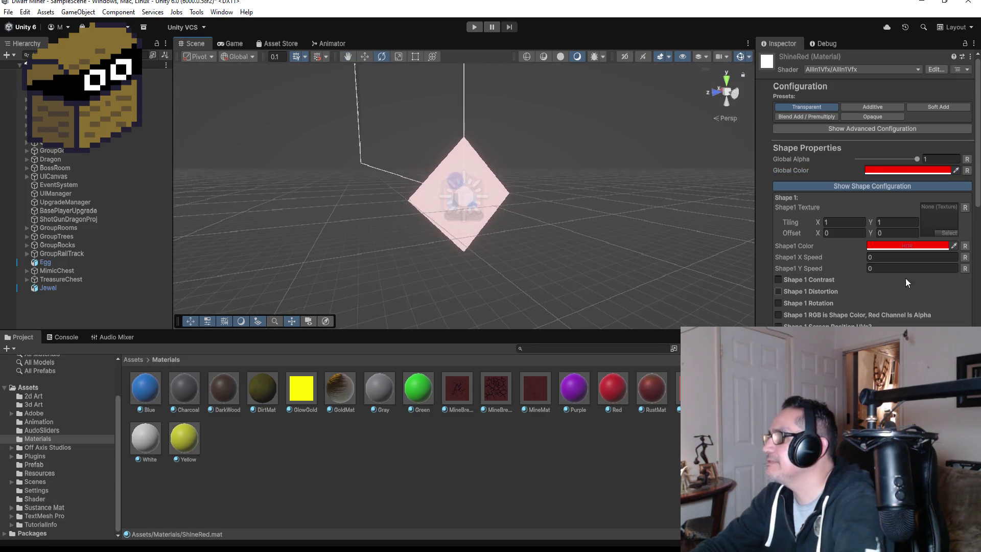
scroll(859, 301, down, 3)
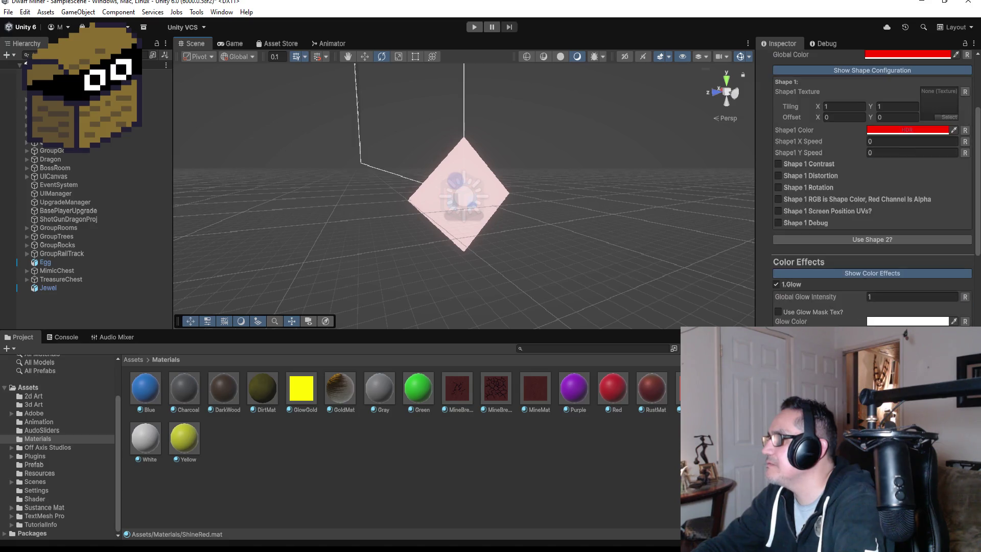
click(907, 320)
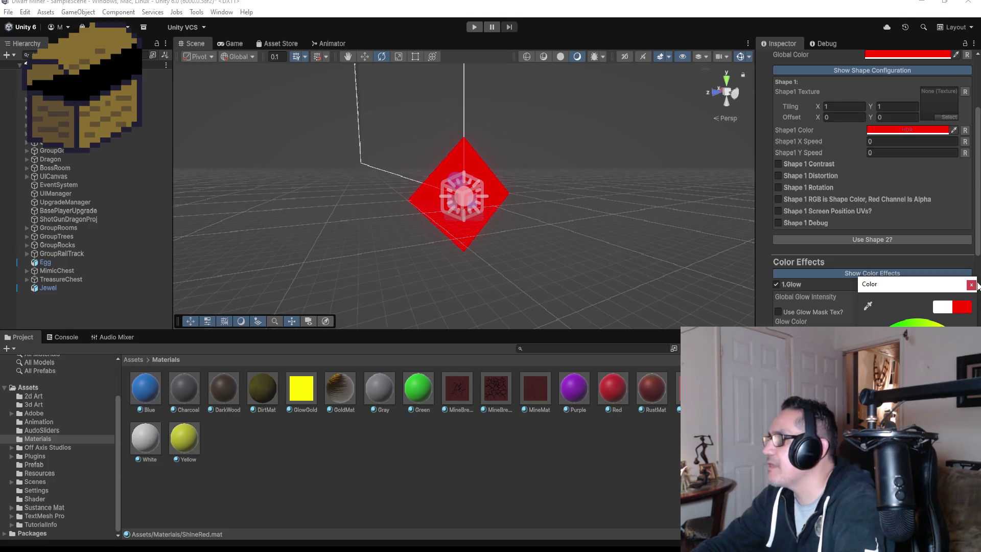
key(Return)
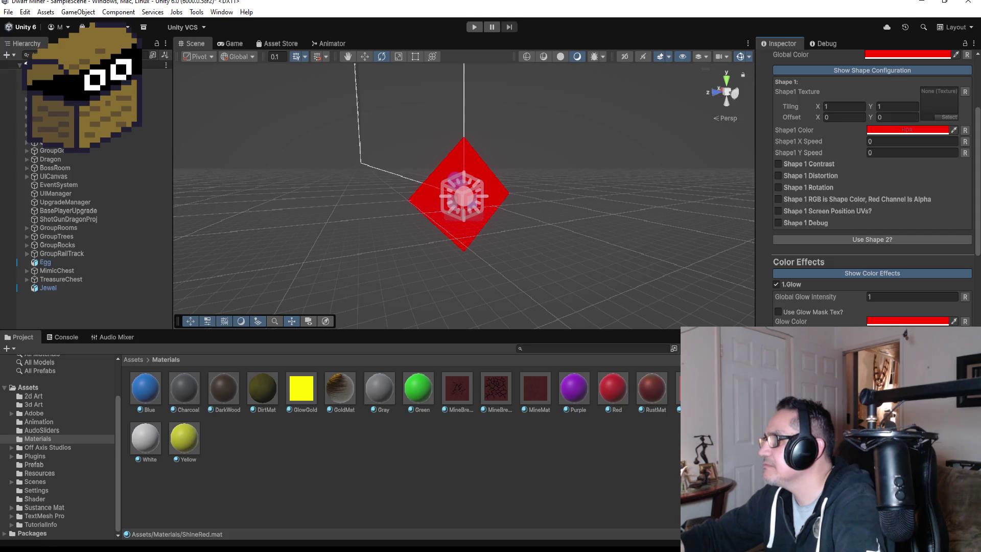
mouse_move(494, 229)
mouse_down()
mouse_move(624, 202)
mouse_move(817, 204)
mouse_move(918, 272)
mouse_move(208, 261)
mouse_move(263, 192)
mouse_move(156, 206)
mouse_up()
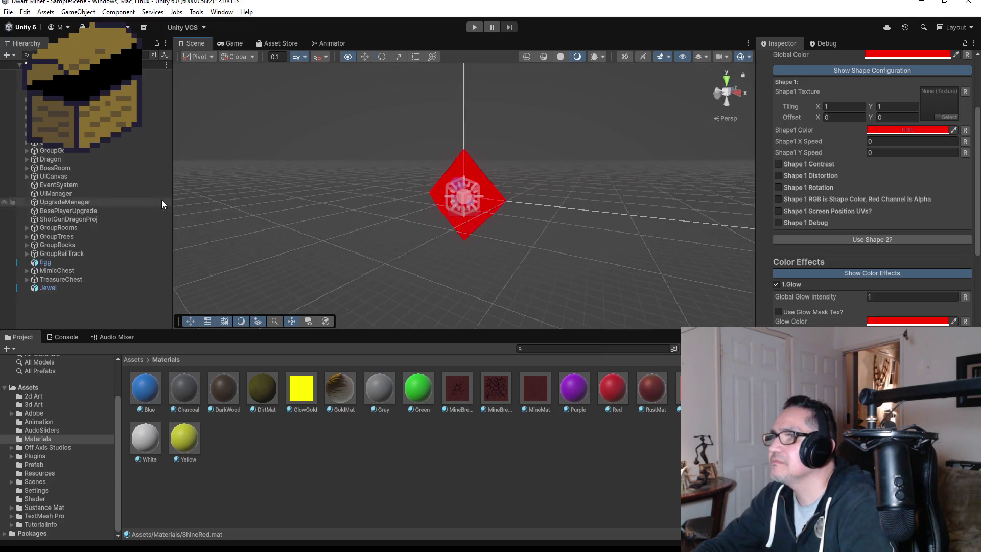
click(509, 208)
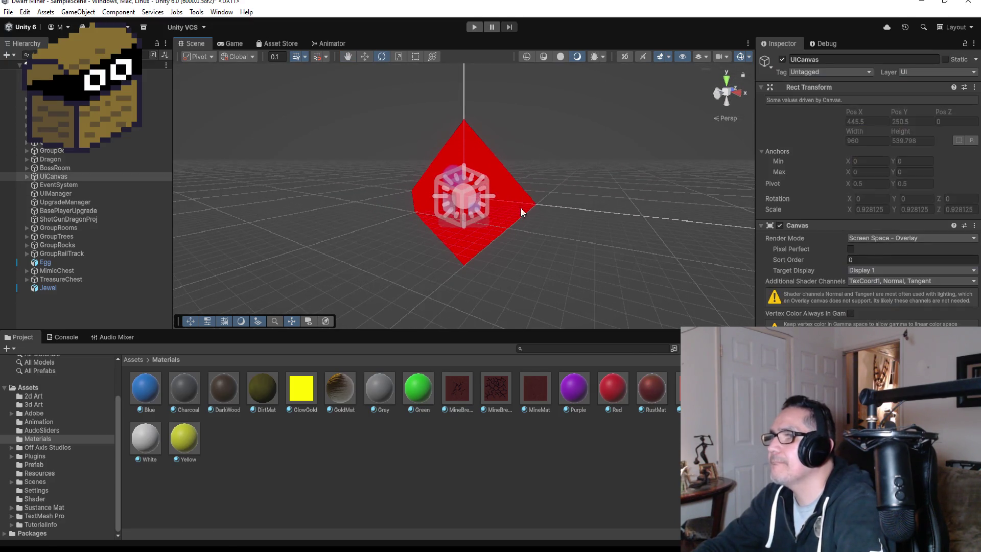
- Select and frame the Jewel, orbiting to view it from higher up
click(66, 281)
double_click(64, 287)
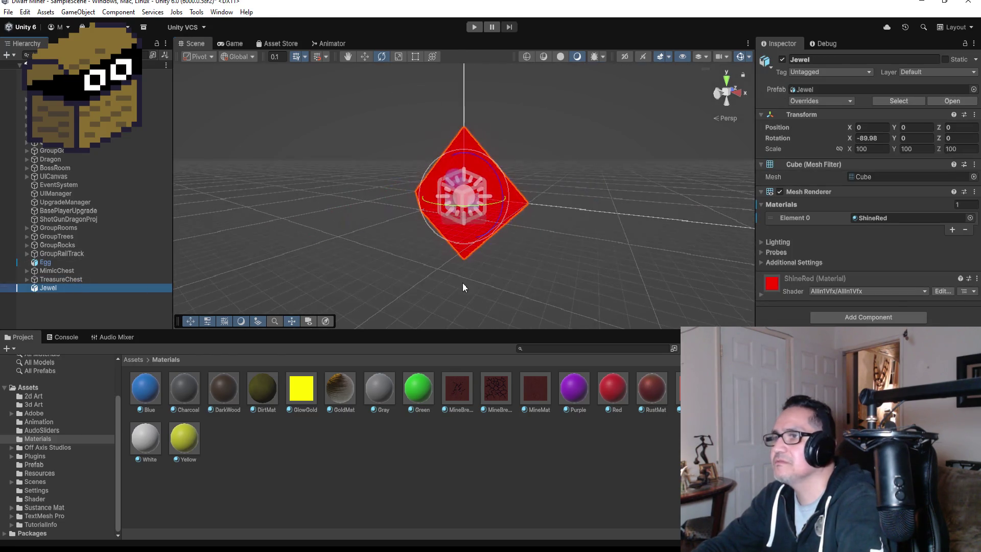
mouse_move(562, 204)
mouse_down()
mouse_move(552, 162)
mouse_move(434, 160)
mouse_move(256, 197)
mouse_up()
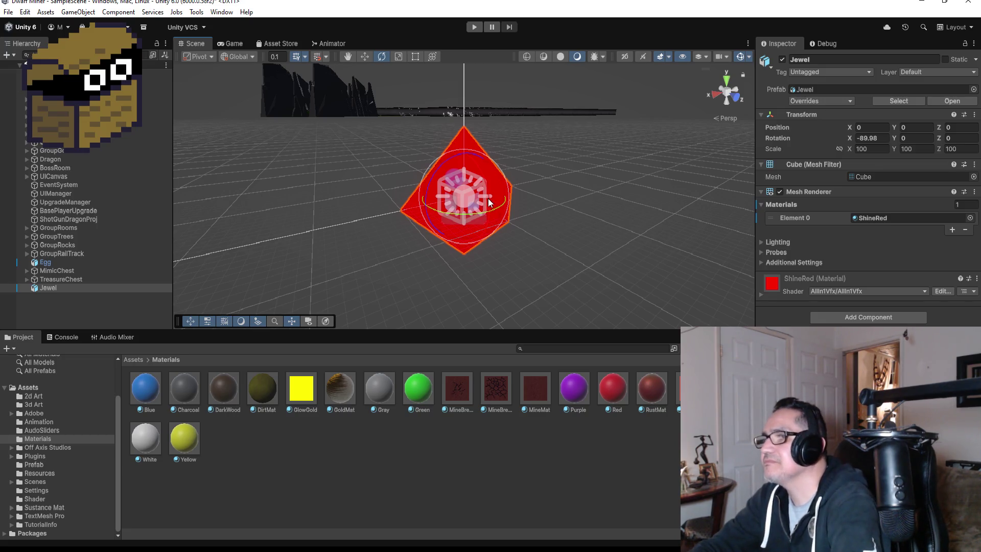
scroll(485, 203, down, 4)
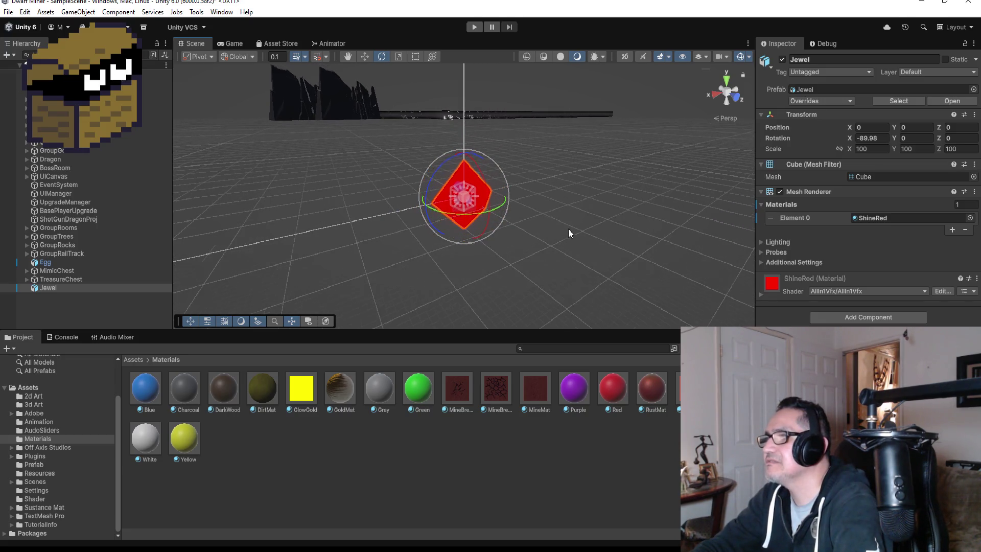
click(64, 295)
double_click(63, 286)
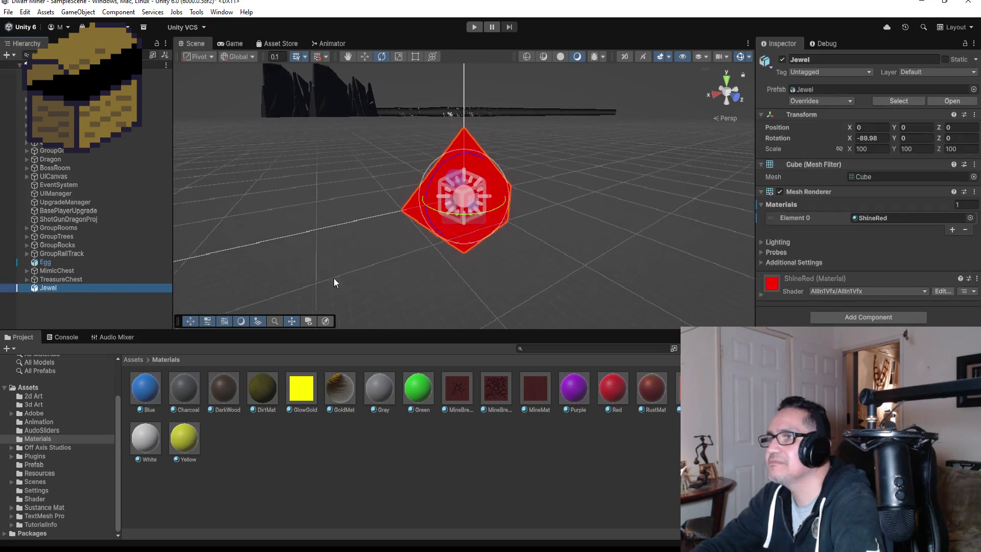
mouse_move(726, 83)
mouse_down()
mouse_move(684, 105)
mouse_move(573, 195)
mouse_move(568, 241)
mouse_move(544, 116)
mouse_move(472, 26)
mouse_move(324, 44)
mouse_move(77, 46)
mouse_move(214, 204)
mouse_up()
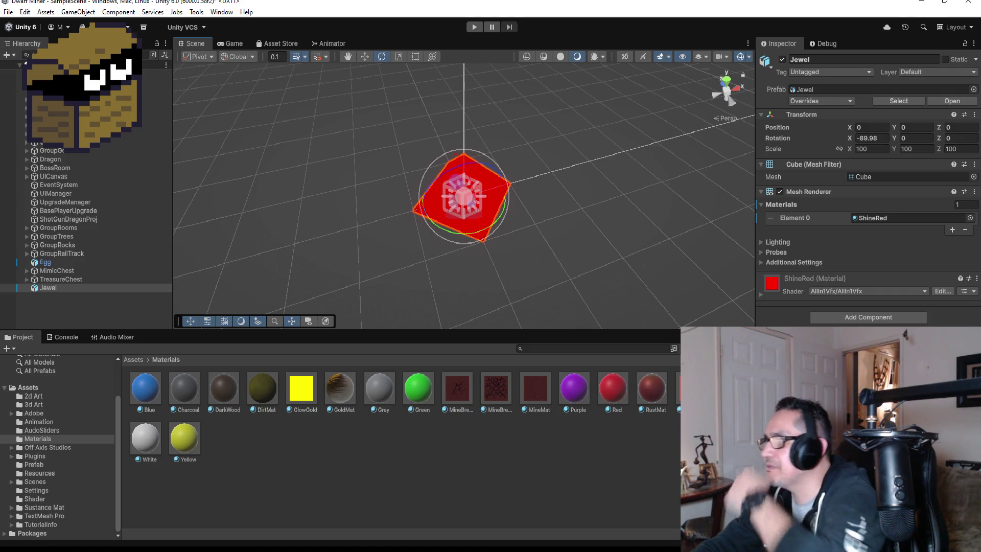
- Open ShineRed's settings and toggle Shape 1 Distortion and Shape 1 Contrast on, then off
click(691, 391)
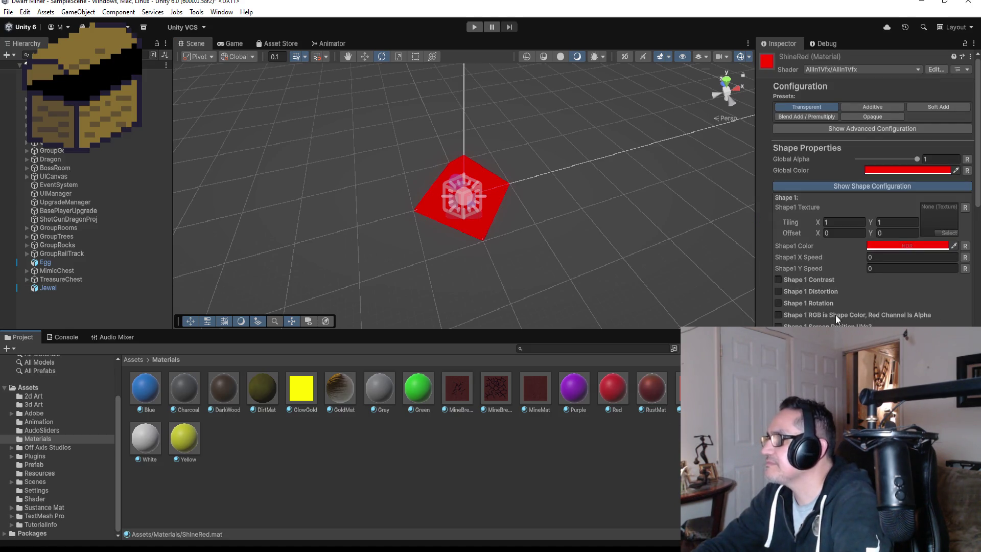
scroll(833, 301, down, 1)
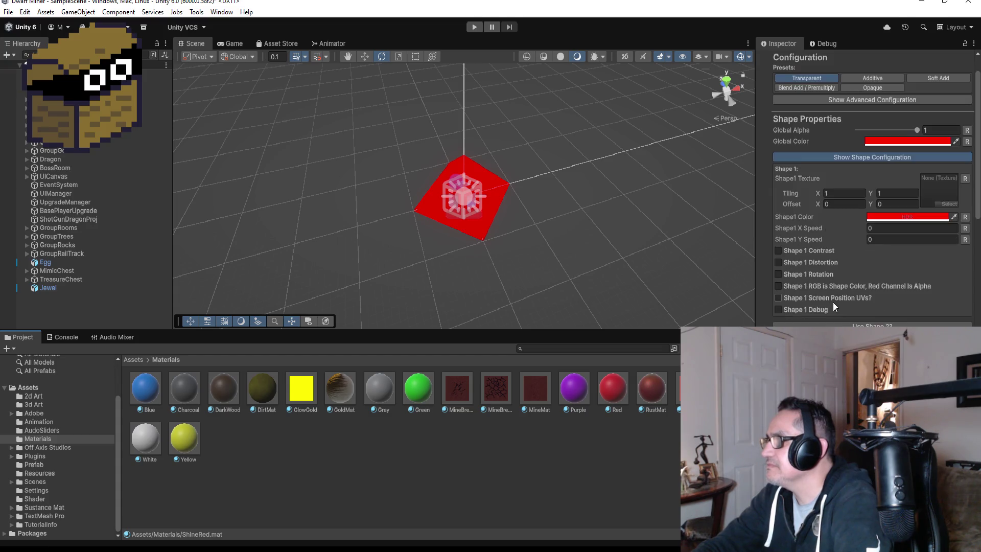
click(805, 263)
click(805, 263)
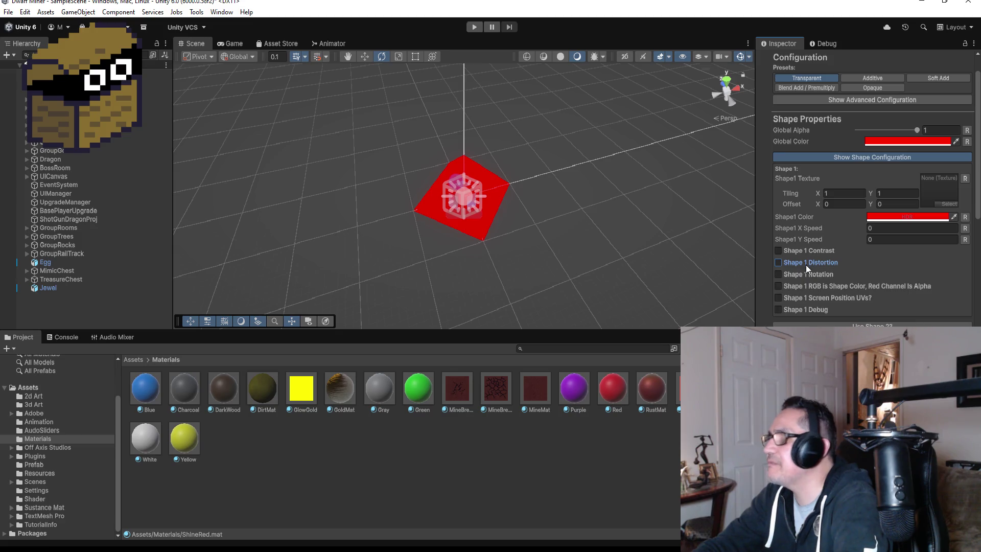
click(804, 251)
click(804, 250)
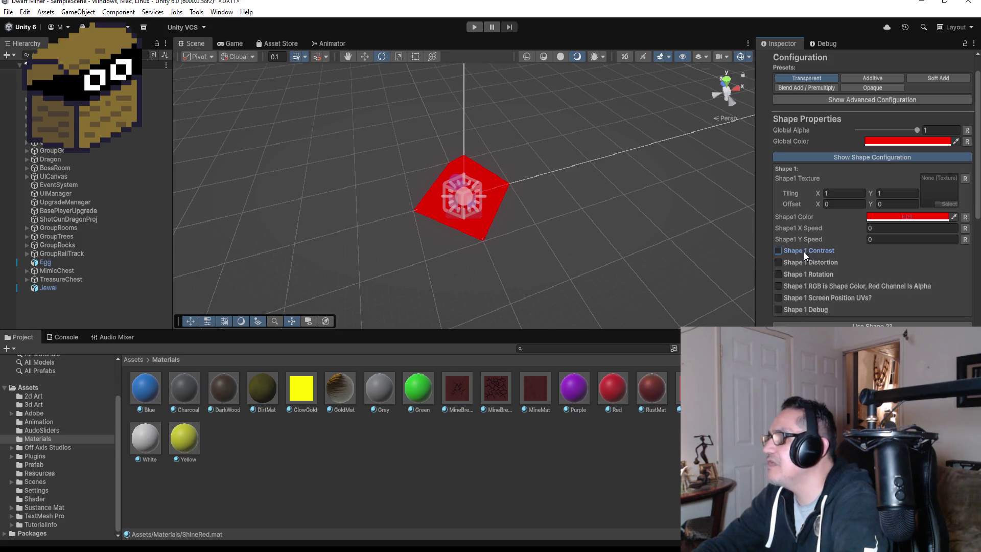
- Toggle Backface Tint and Fake Light And Shadow on, then off, while viewing the jewel
scroll(832, 309, down, 3)
scroll(832, 309, down, 2)
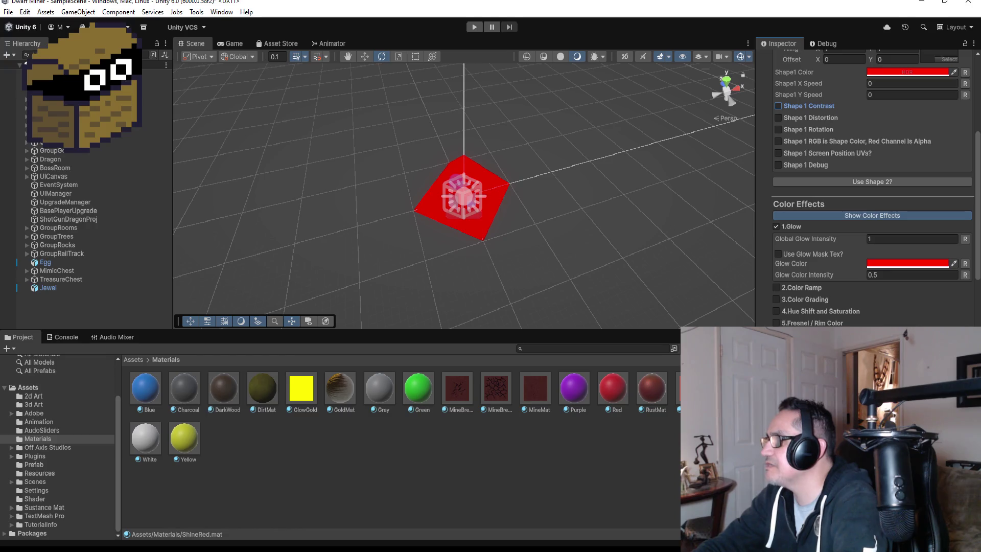
scroll(816, 309, down, 2)
click(814, 299)
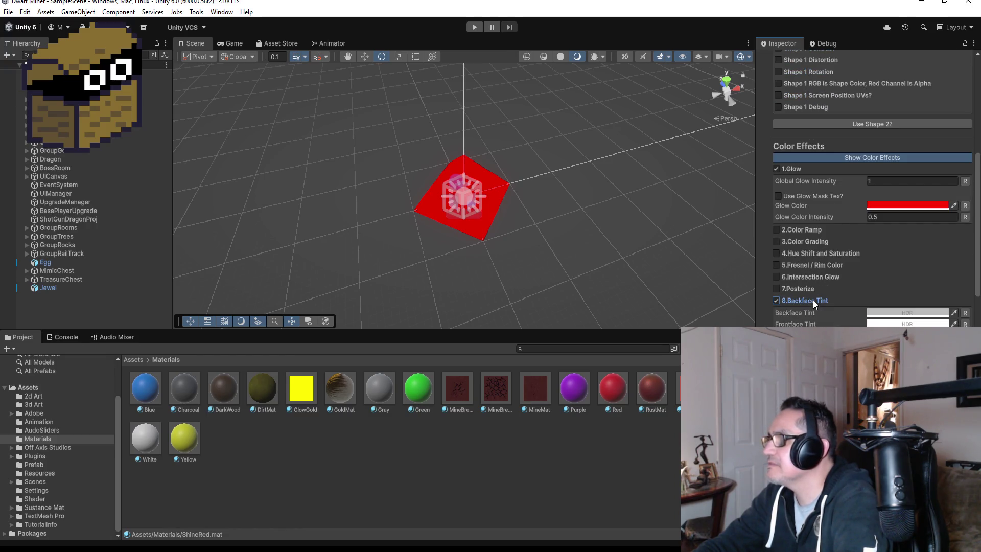
mouse_move(557, 240)
alt+mouse_down()
mouse_move(523, 70)
mouse_move(529, 199)
alt+mouse_up()
click(818, 303)
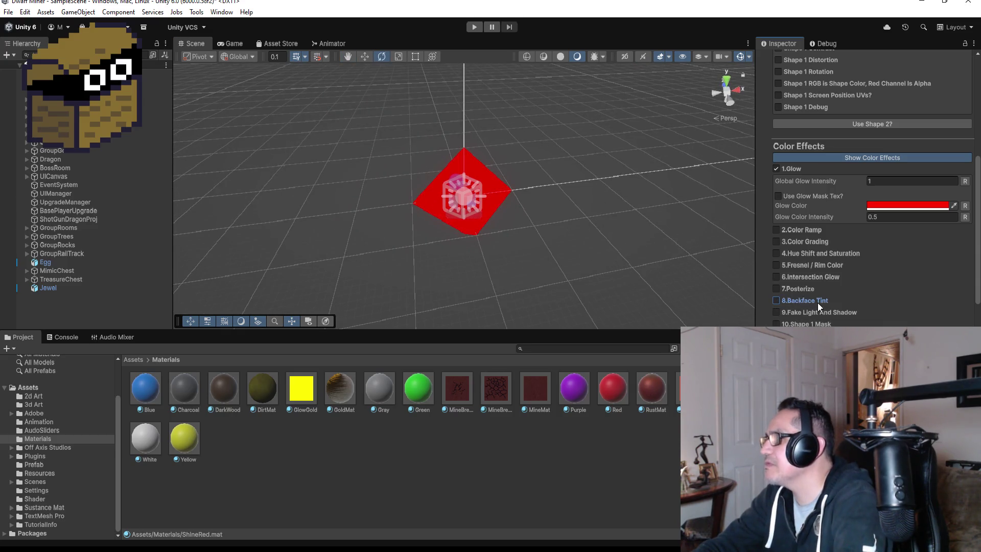
click(823, 314)
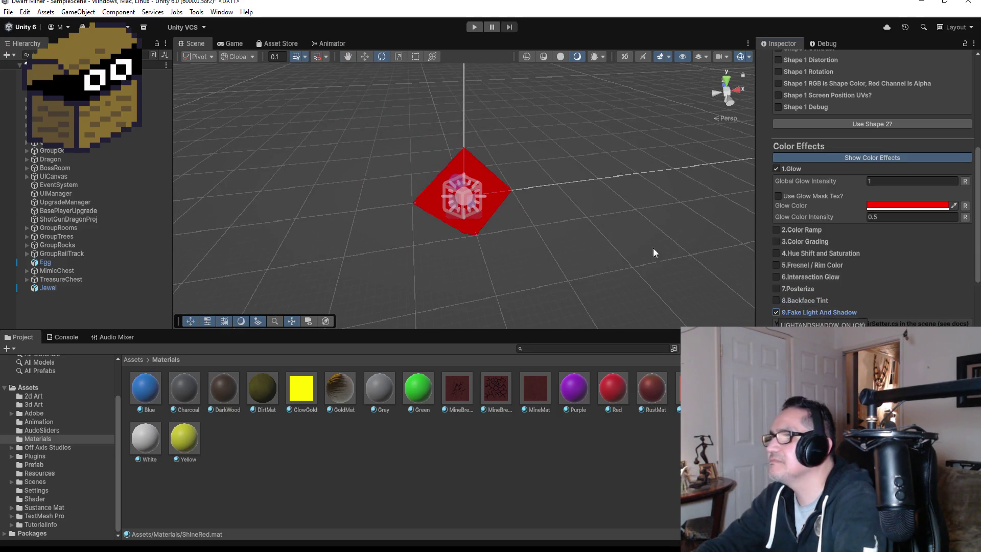
mouse_move(566, 192)
alt+mouse_down()
mouse_move(419, 170)
mouse_move(381, 179)
alt+mouse_up()
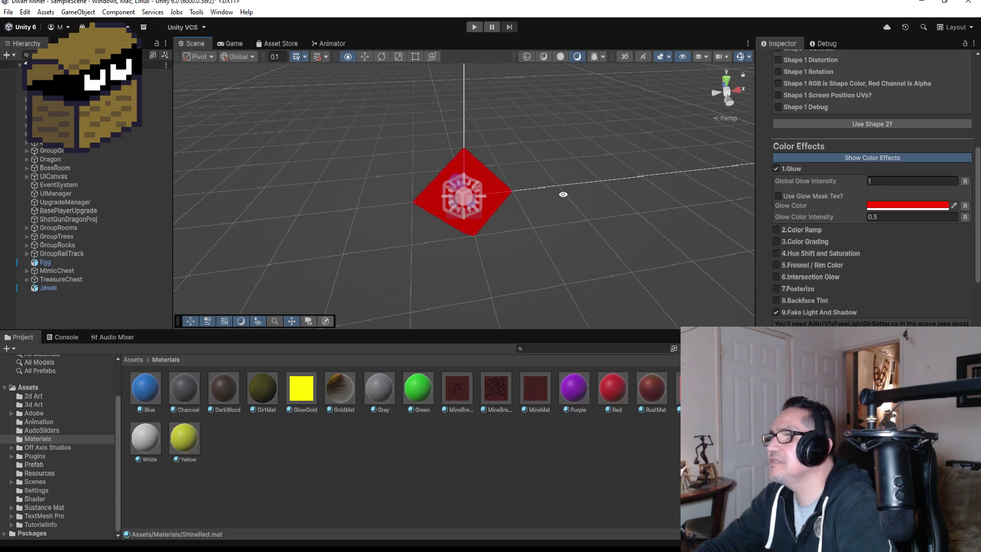
click(804, 316)
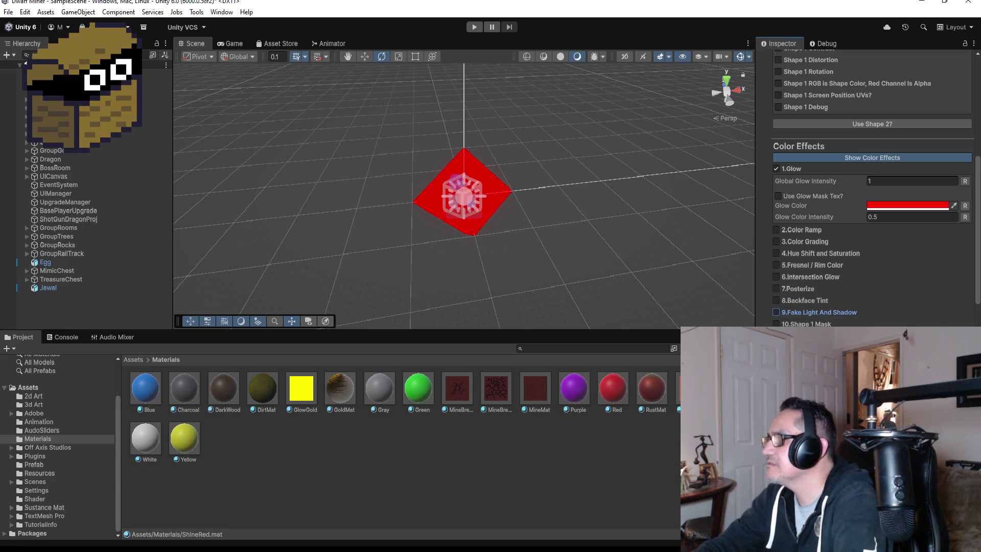
scroll(816, 275, down, 3)
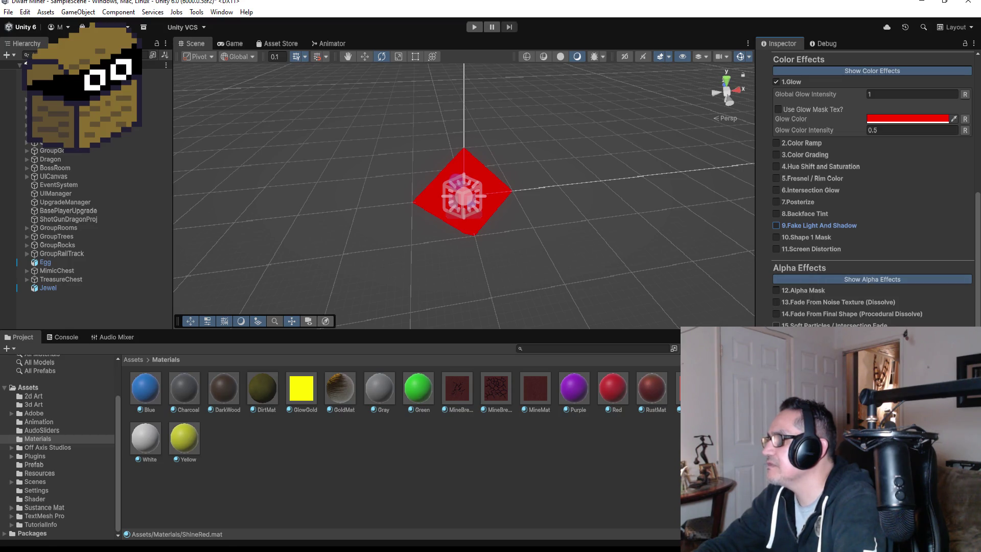
scroll(873, 189, down, 5)
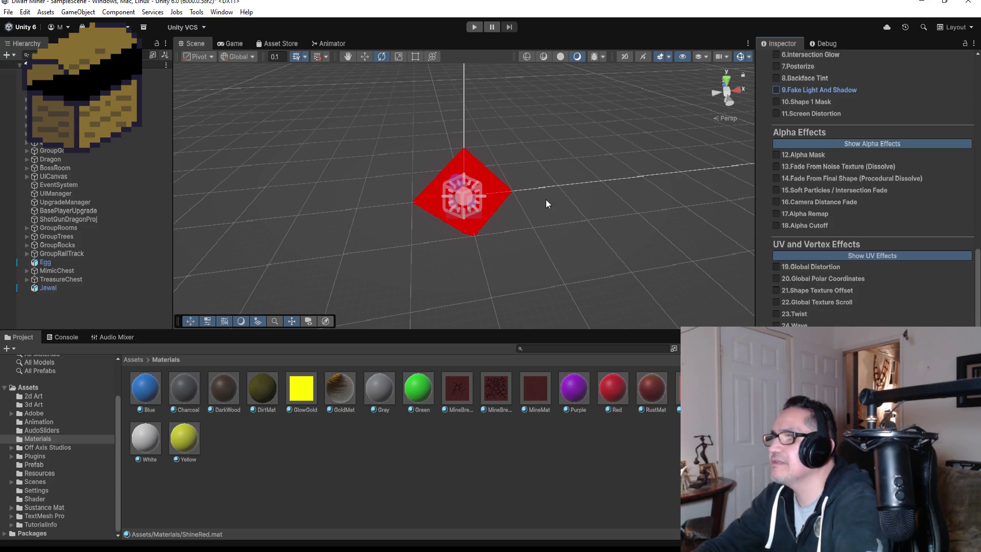
drag(460, 154, 317, 158)
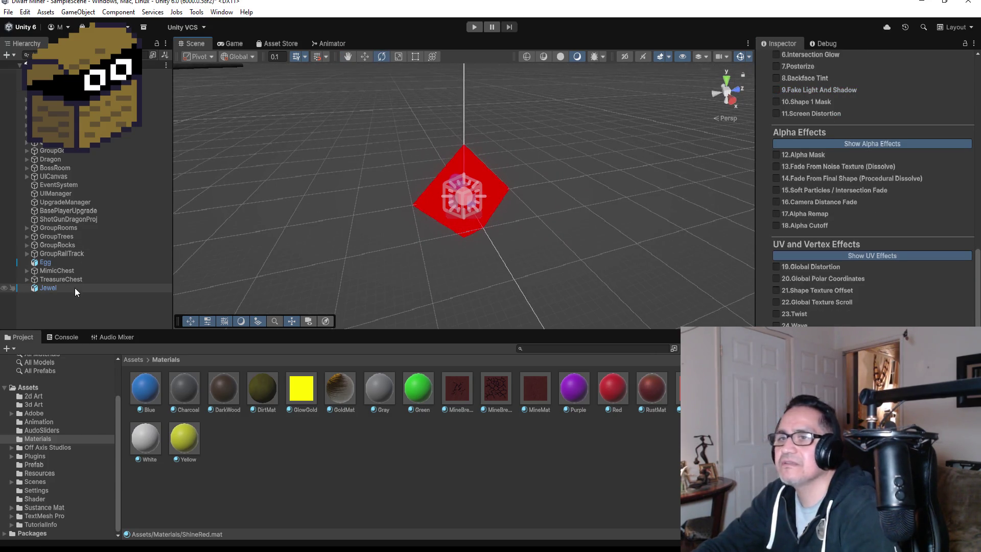
- Unpack the Jewel completely and save it as a prefab in Assets/Prefab
click(133, 360)
click(313, 392)
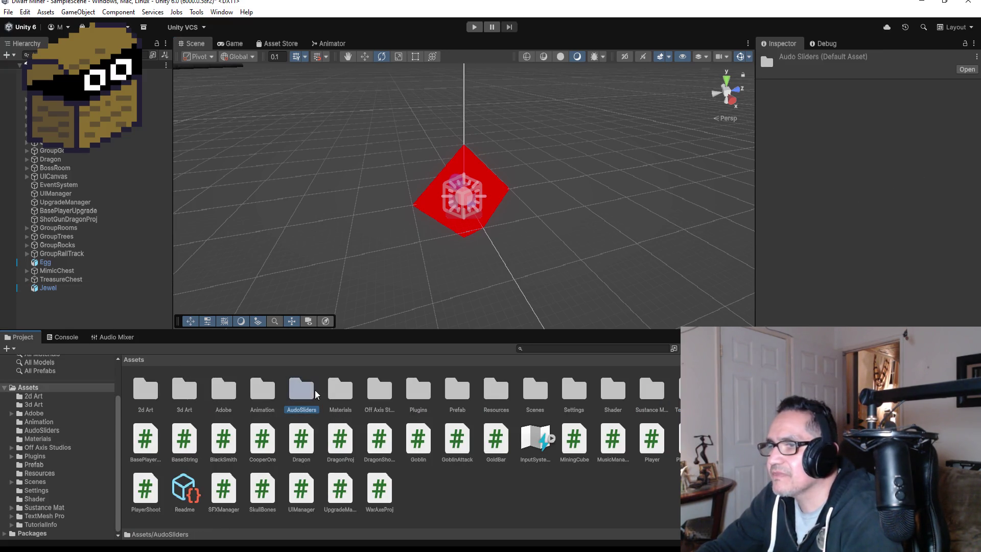
click(374, 392)
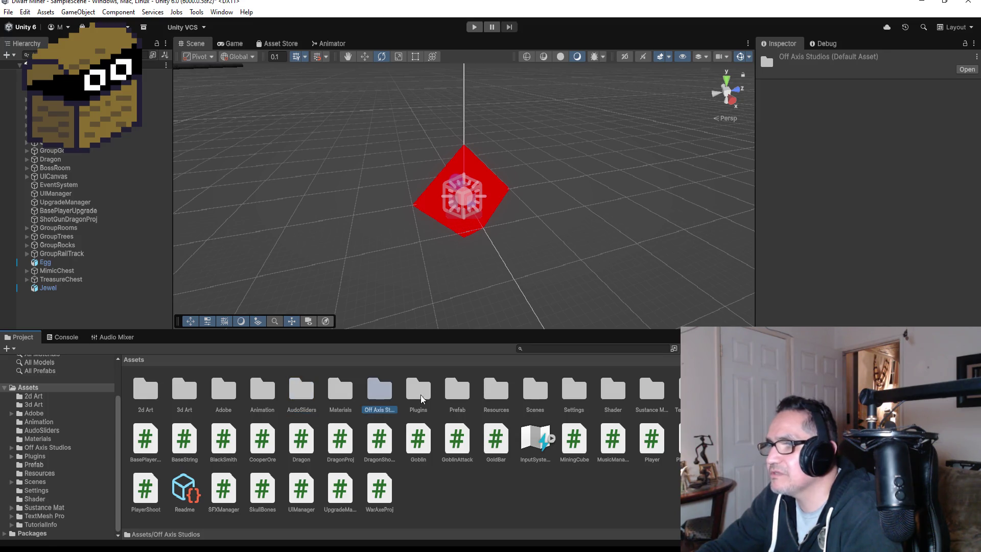
double_click(456, 391)
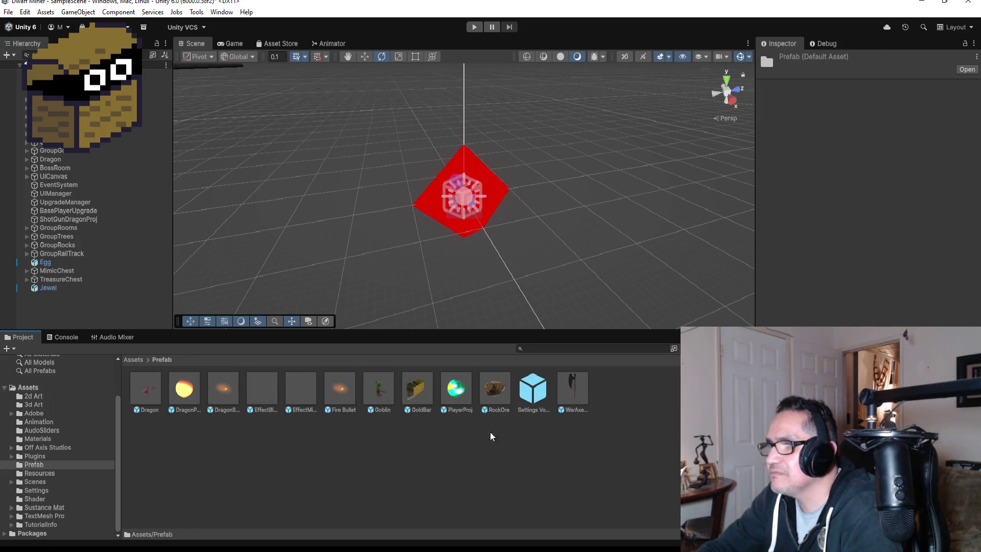
click(55, 286)
right_click(55, 286)
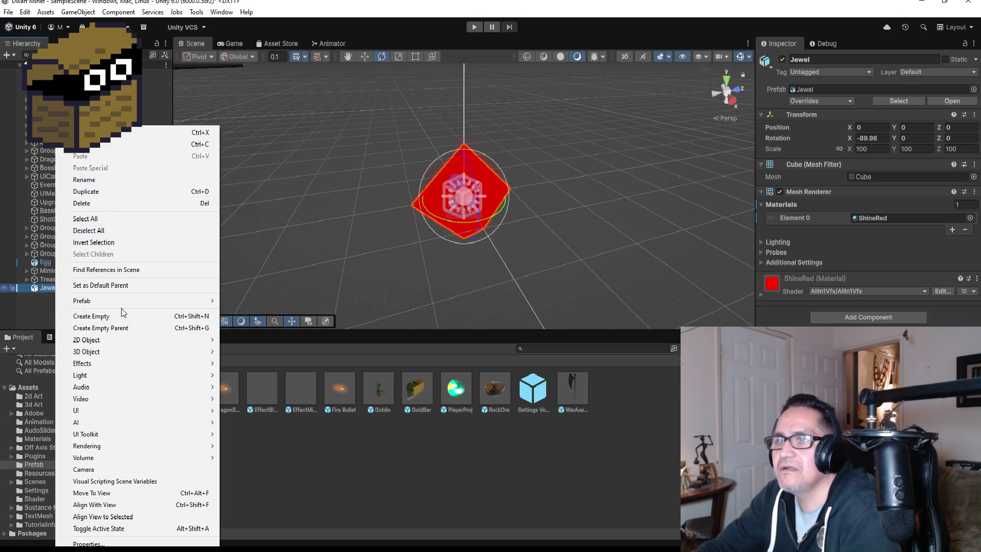
mouse_move(123, 301)
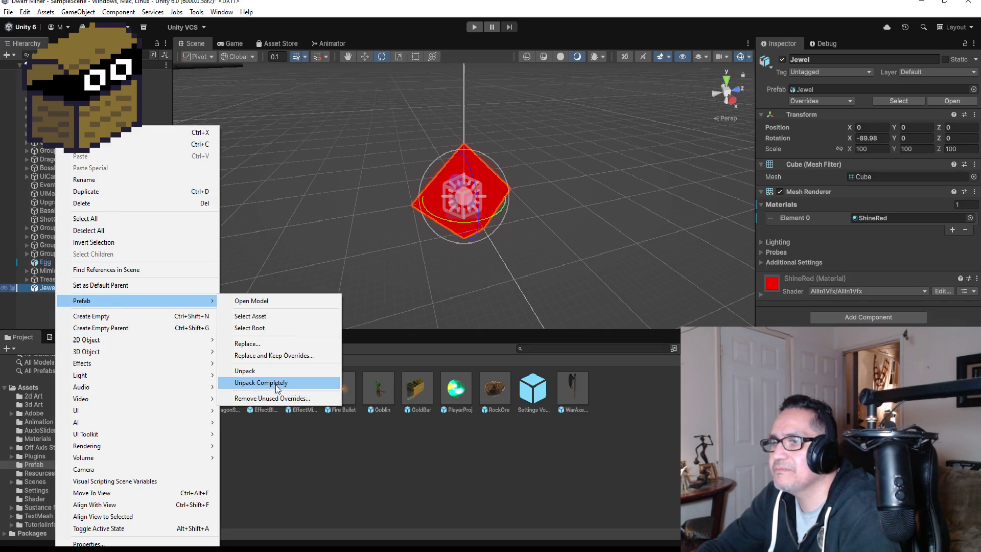
click(276, 385)
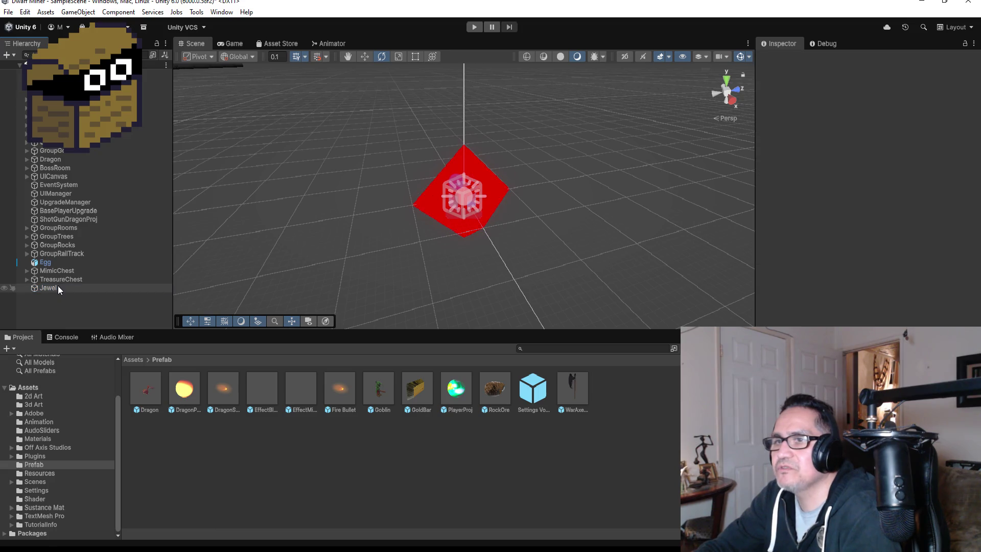
drag(50, 289, 274, 430)
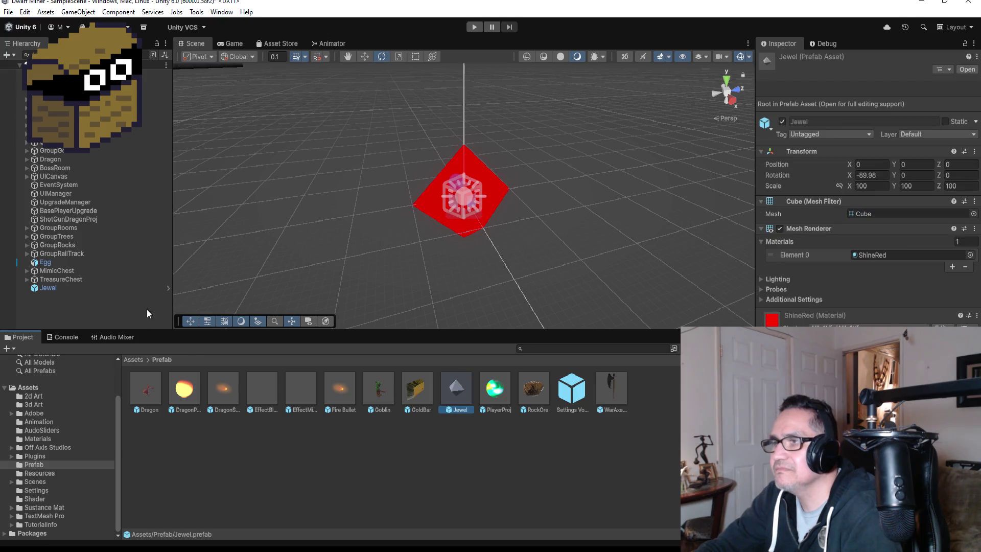
- Delete the Jewel object from the scene
right_click(55, 286)
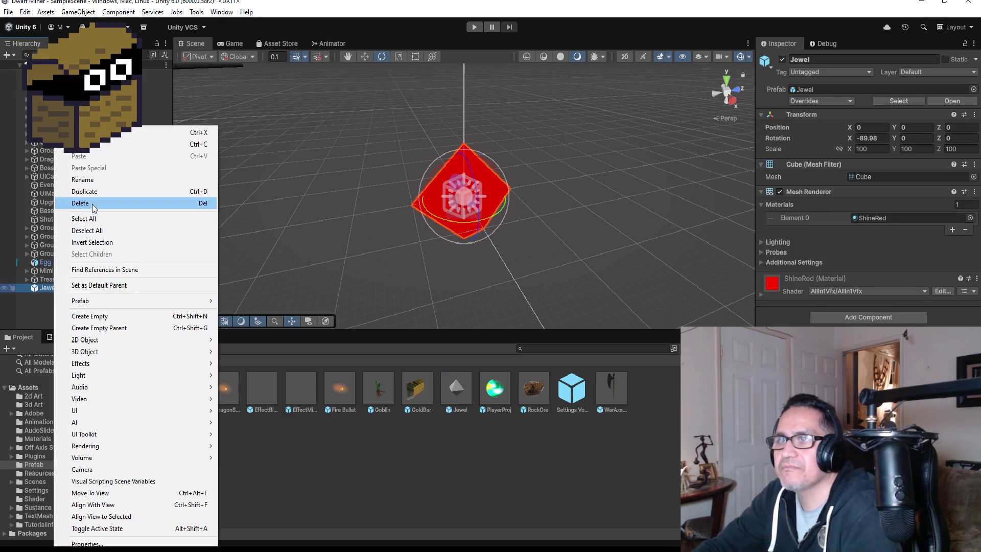
click(92, 203)
click(416, 394)
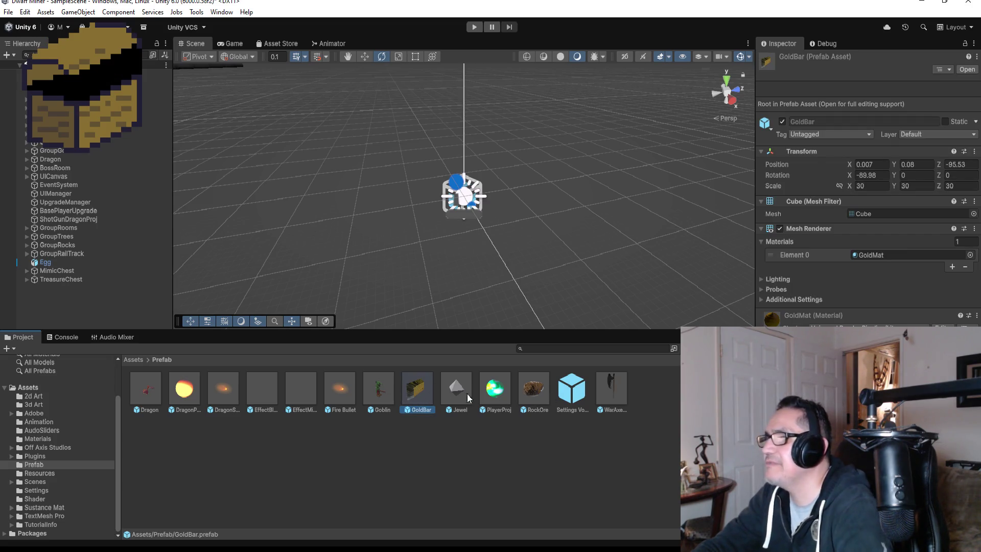
- Open the GoldBar prefab and set its Transform Position to 0, 0, 0
double_click(425, 385)
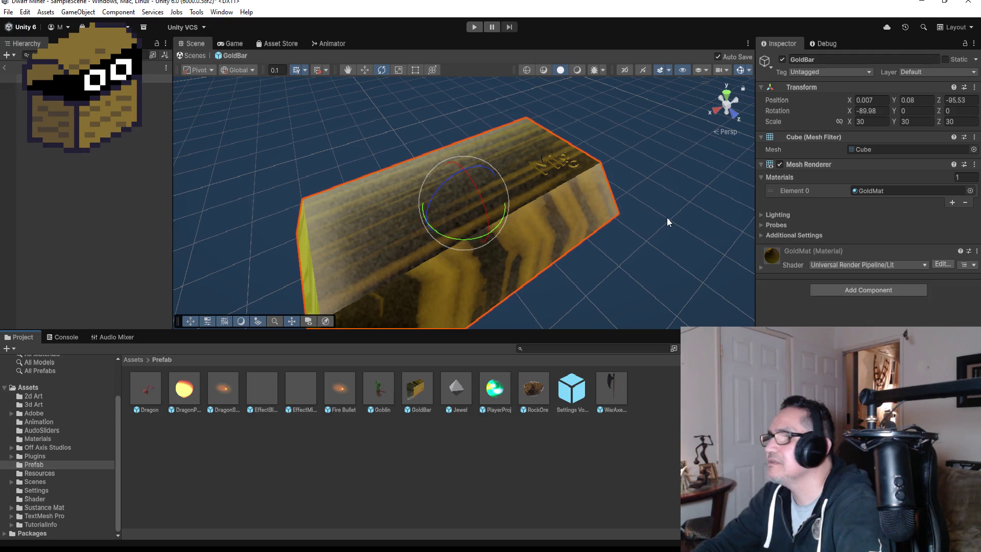
scroll(621, 184, down, 5)
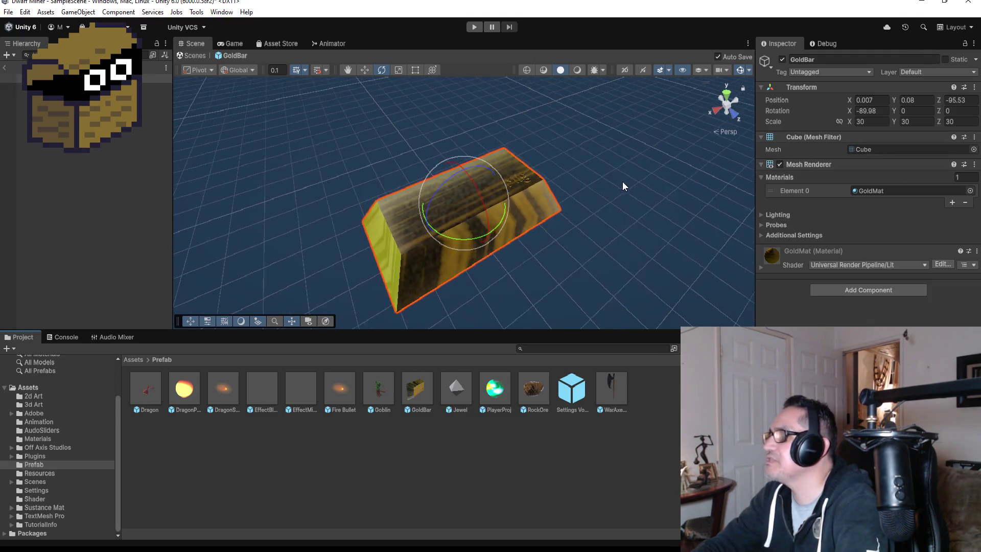
click(734, 100)
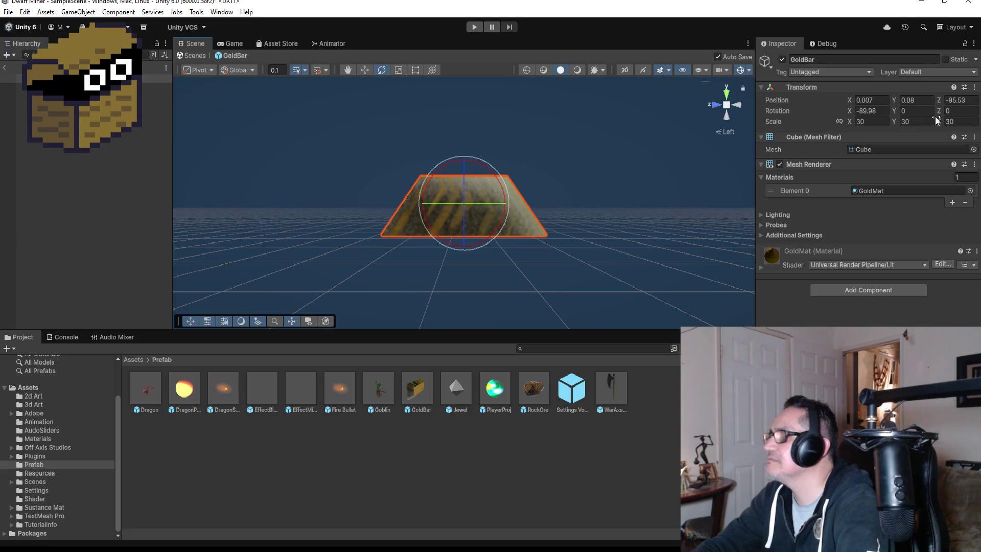
click(879, 100)
text(0)
key(Tab)
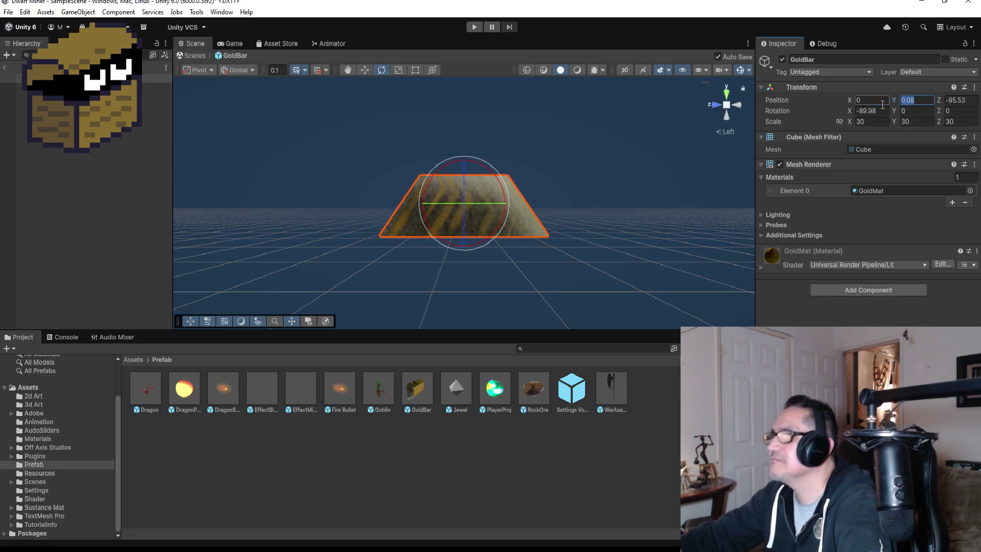
text(0)
key(Tab)
text(0)
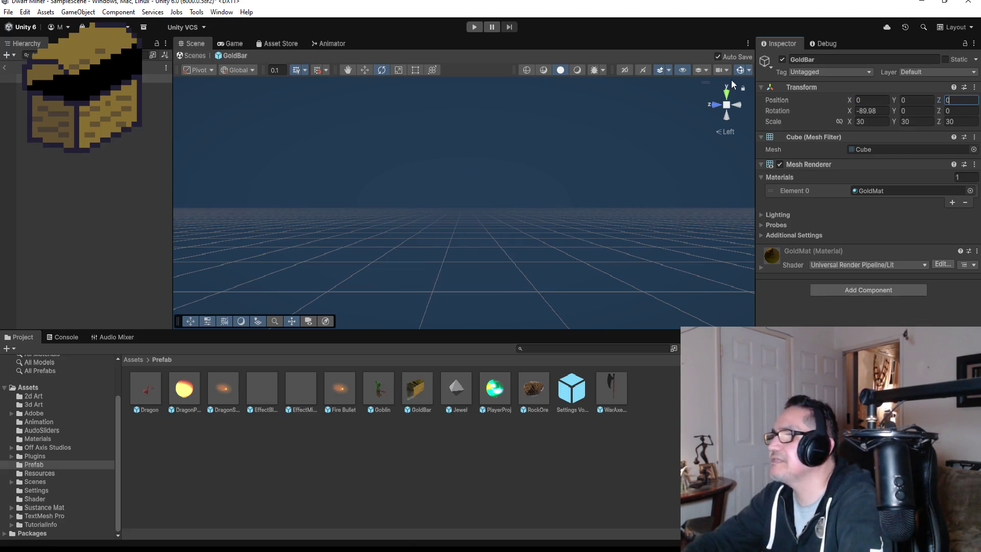
- Reframe the GoldBar, return to the Assets root, and exit Prefab Mode
double_click(77, 78)
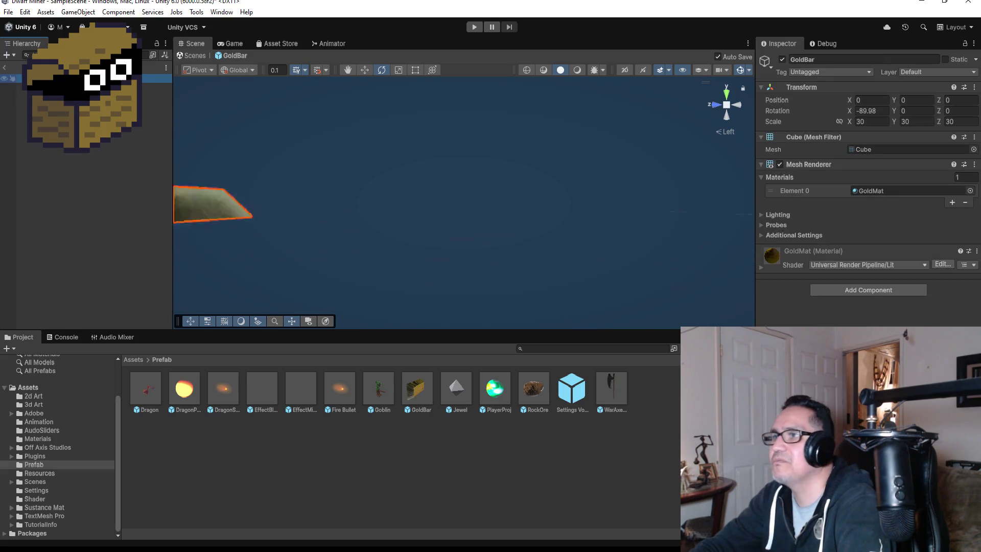
mouse_move(530, 203)
mouse_down()
mouse_move(554, 217)
mouse_move(313, 295)
mouse_move(372, 301)
mouse_move(445, 358)
mouse_move(454, 350)
mouse_move(442, 377)
mouse_up()
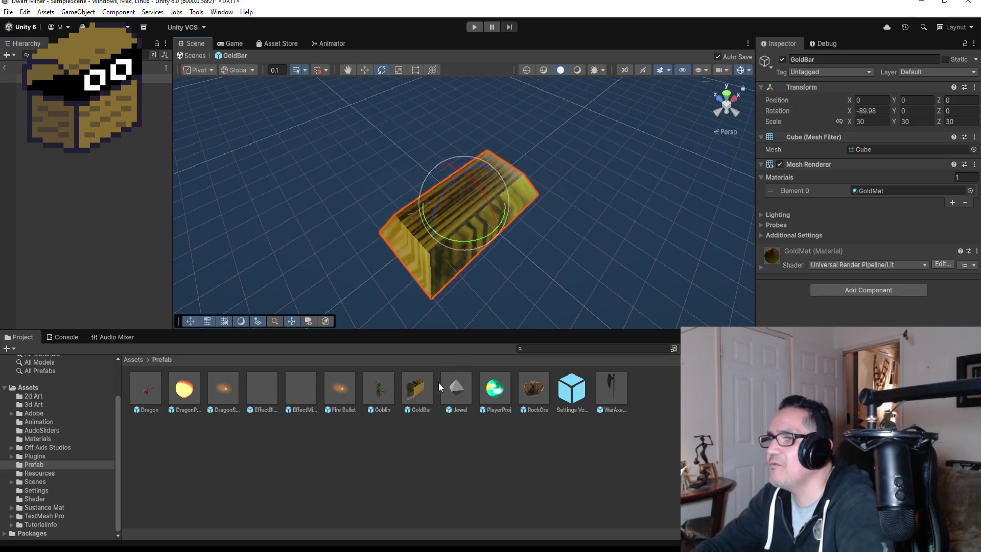
click(133, 360)
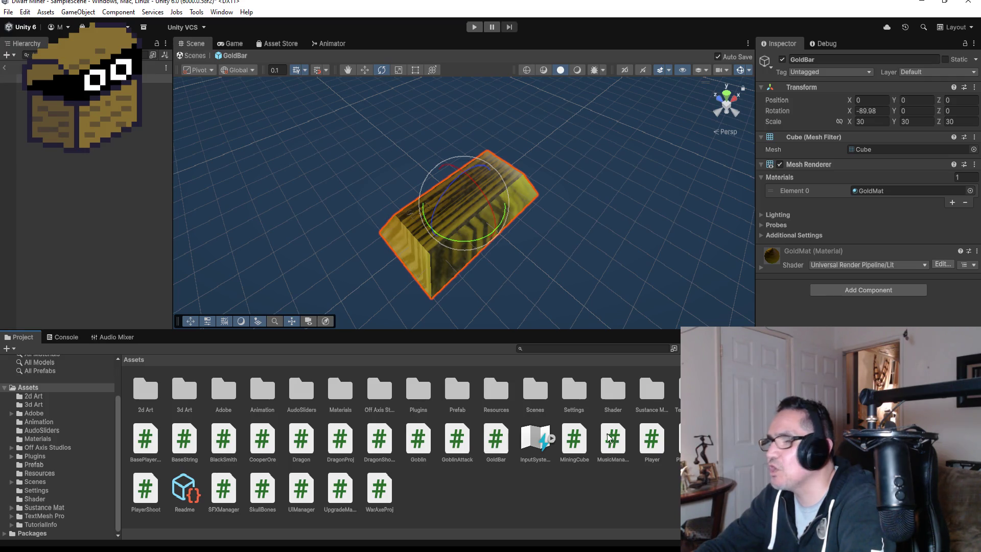
click(4, 67)
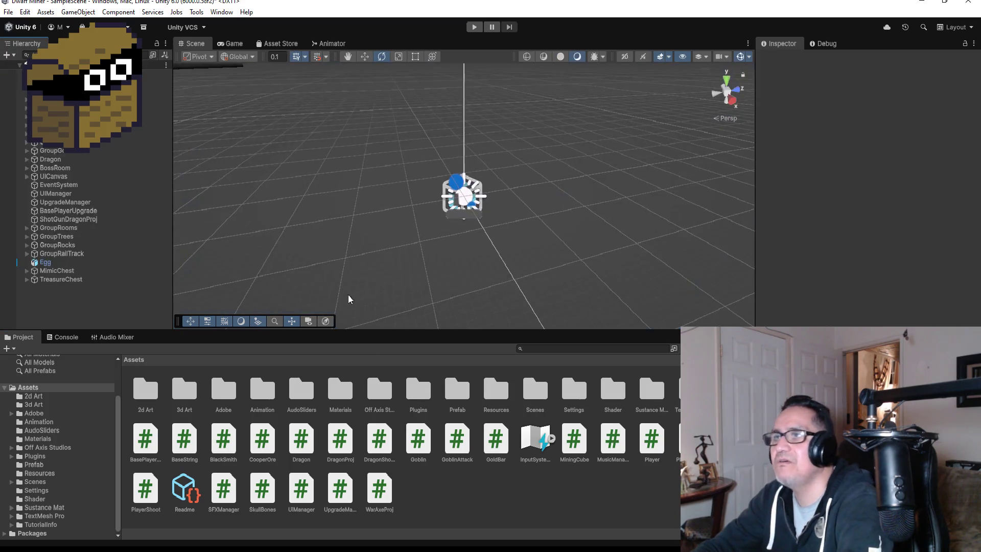
- Select and frame the TreasureChest object in the scene
click(70, 278)
key(f)
mouse_move(485, 290)
mouse_down()
mouse_move(674, 158)
mouse_move(599, 194)
mouse_move(605, 169)
mouse_move(622, 180)
mouse_up()
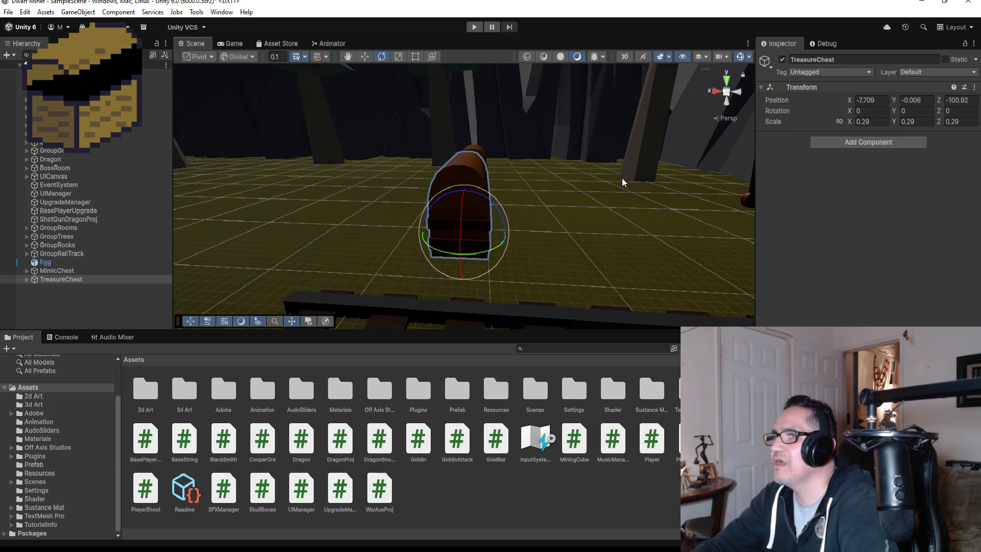
click(115, 301)
click(75, 280)
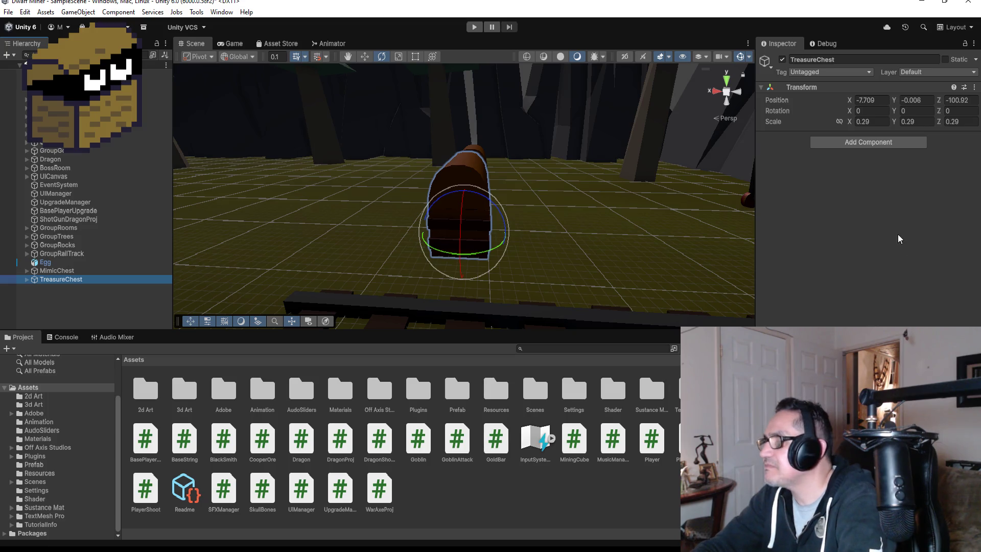
- Create and attach a new TreasureChest script via Add Component
click(858, 142)
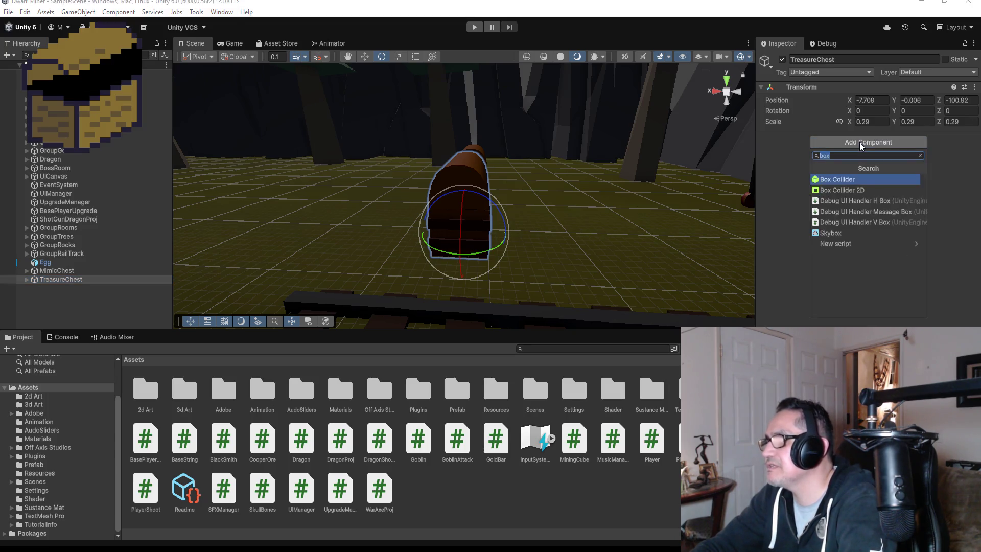
text(Tre)
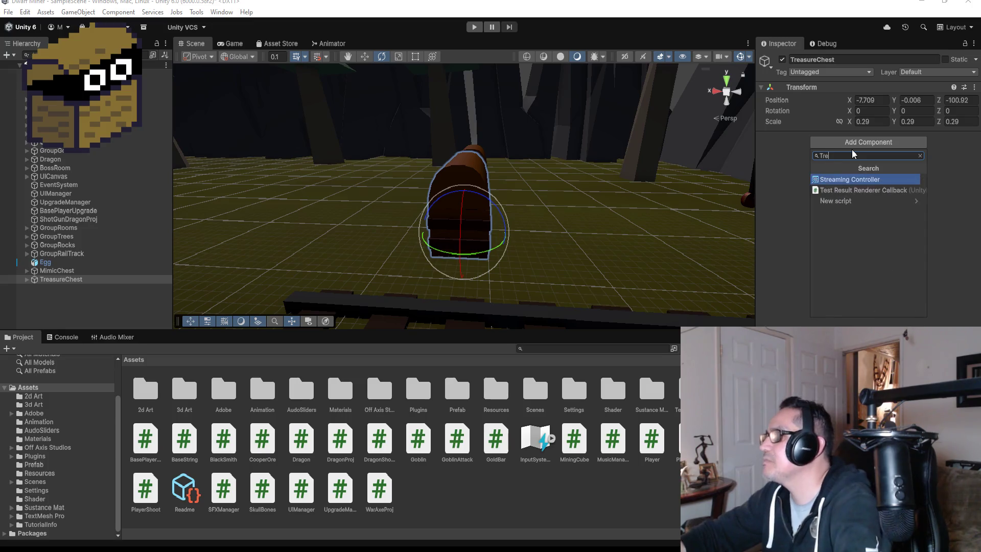
text(asureChest)
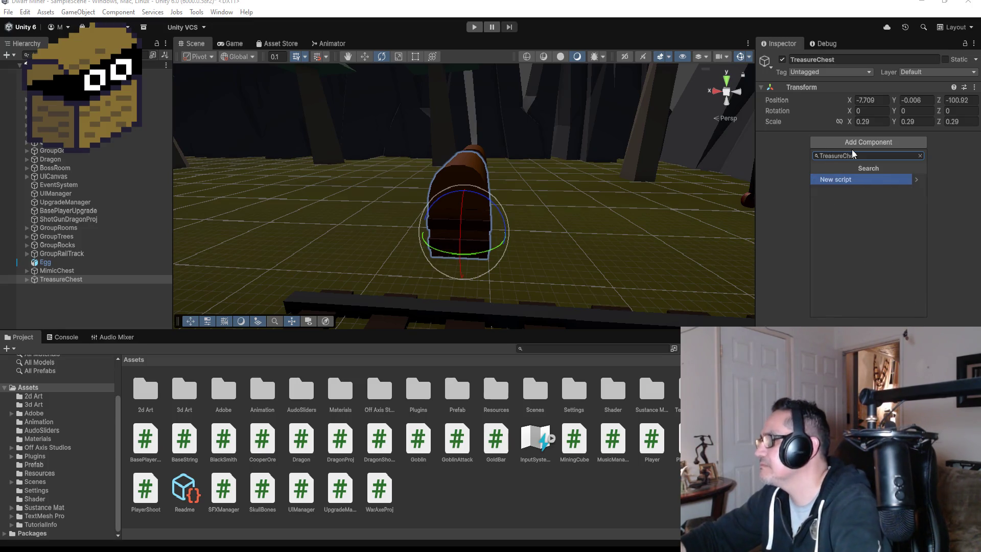
key(Return)
click(853, 306)
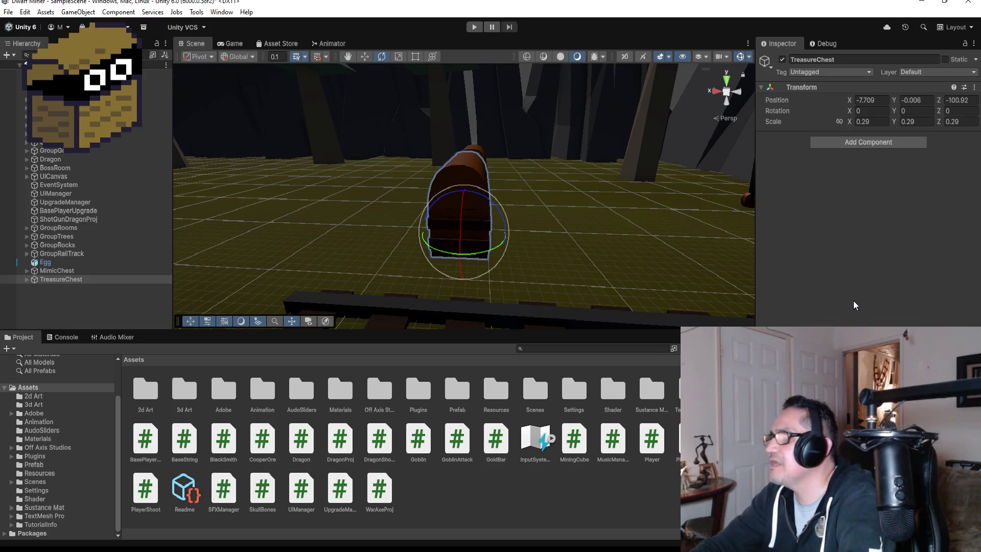
key(alt+Tab)
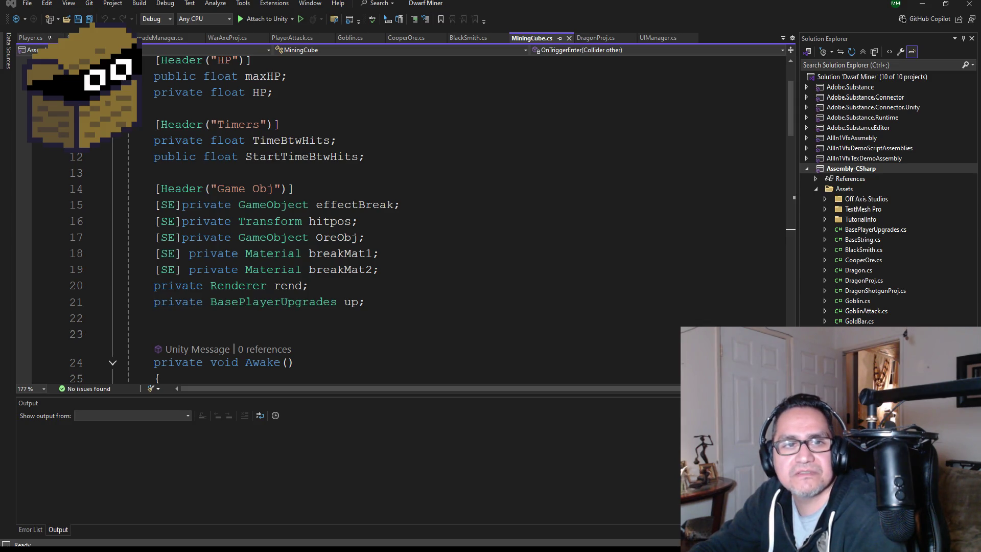
- Look through MiningCube.cs, save all files, and switch to the Player.cs tab
scroll(575, 292, down, 1)
scroll(575, 292, up, 3)
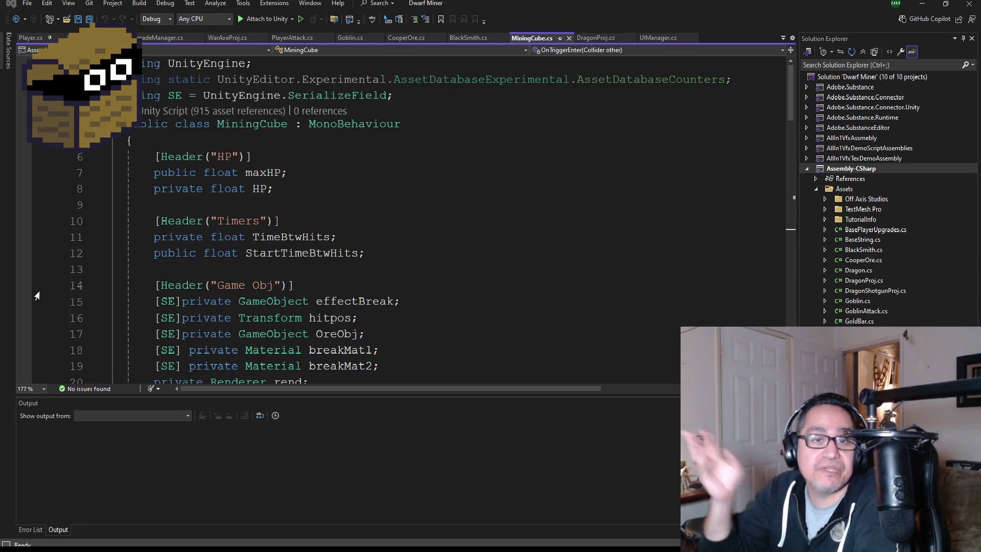
scroll(256, 209, down, 1)
scroll(256, 209, down, 6)
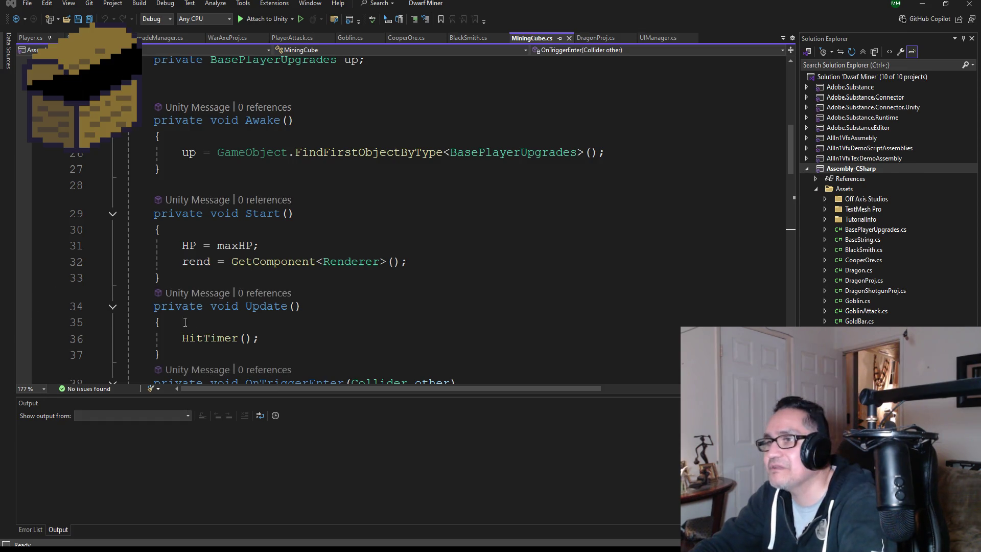
scroll(368, 286, down, 9)
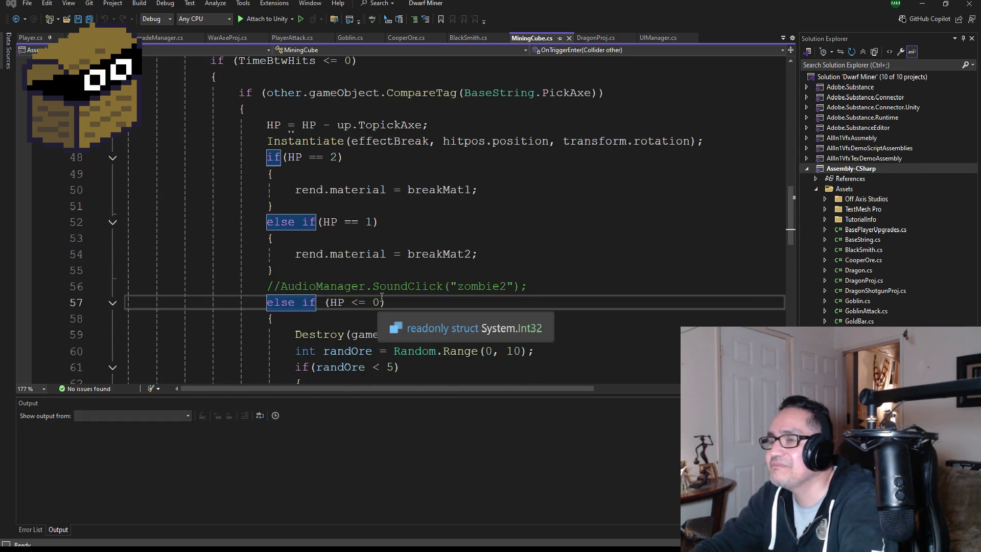
scroll(463, 302, up, 8)
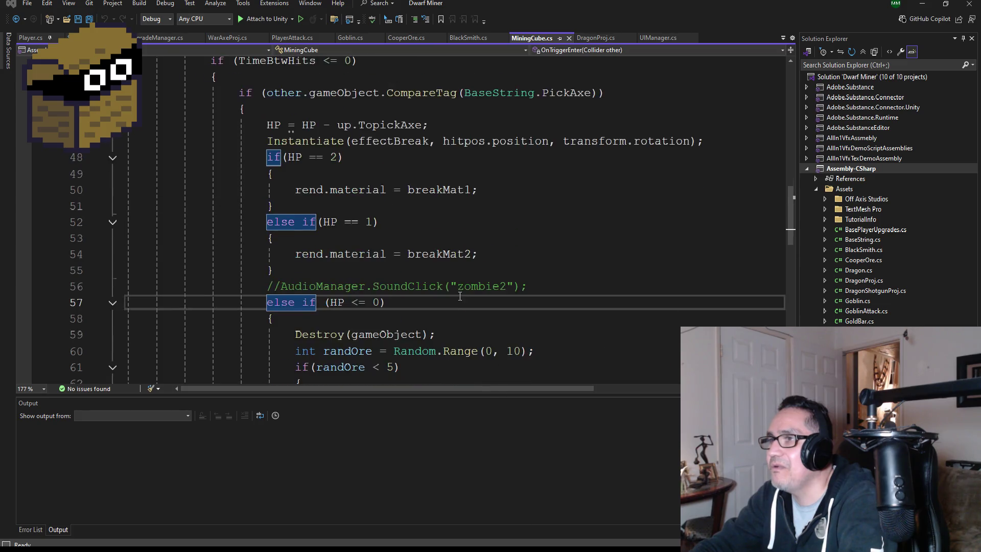
click(89, 19)
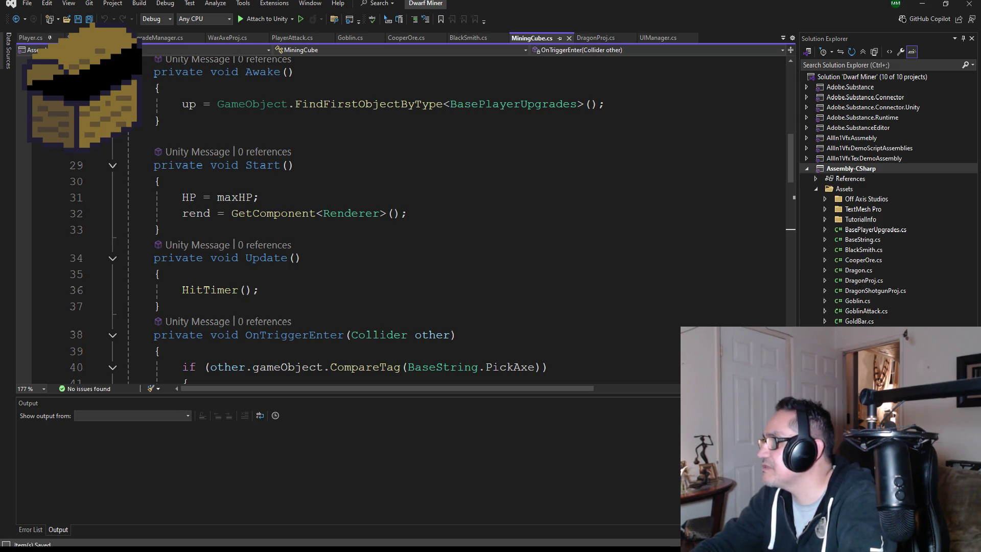
key(ctrl+Tab)
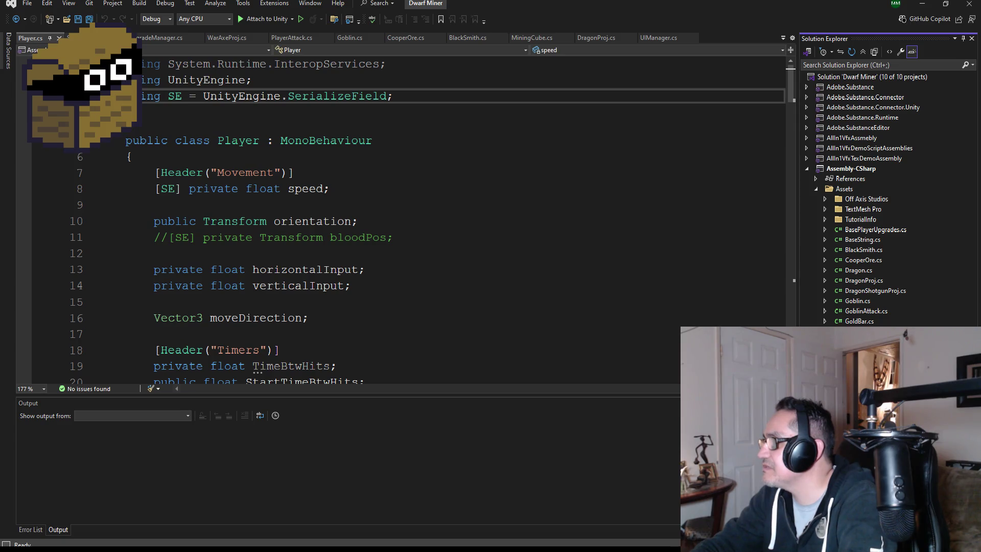
- Delete the template Start and Update methods and add a blank line after 'using UnityEngine;'
mouse_move(197, 329)
mouse_down()
mouse_move(127, 233)
mouse_move(125, 152)
mouse_up()
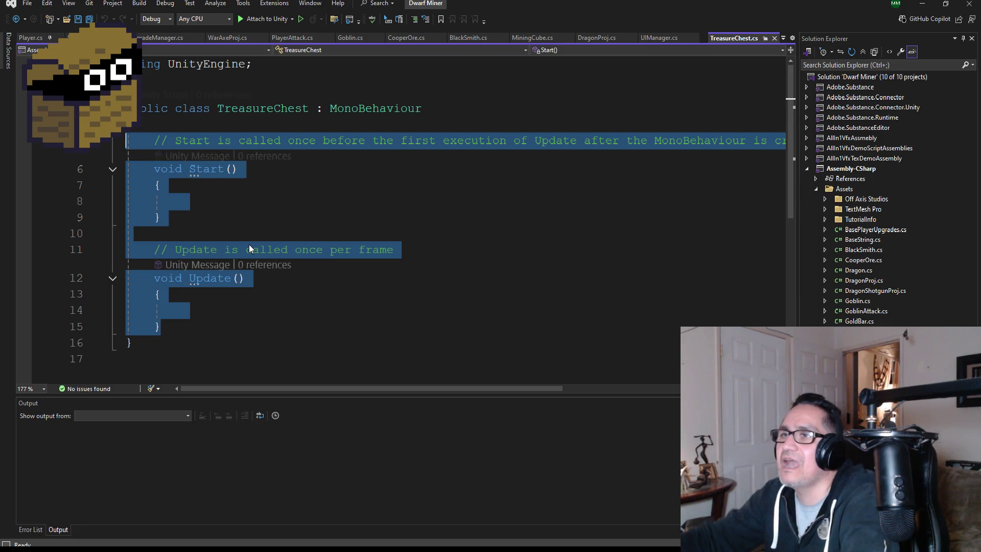
key(Delete)
click(278, 72)
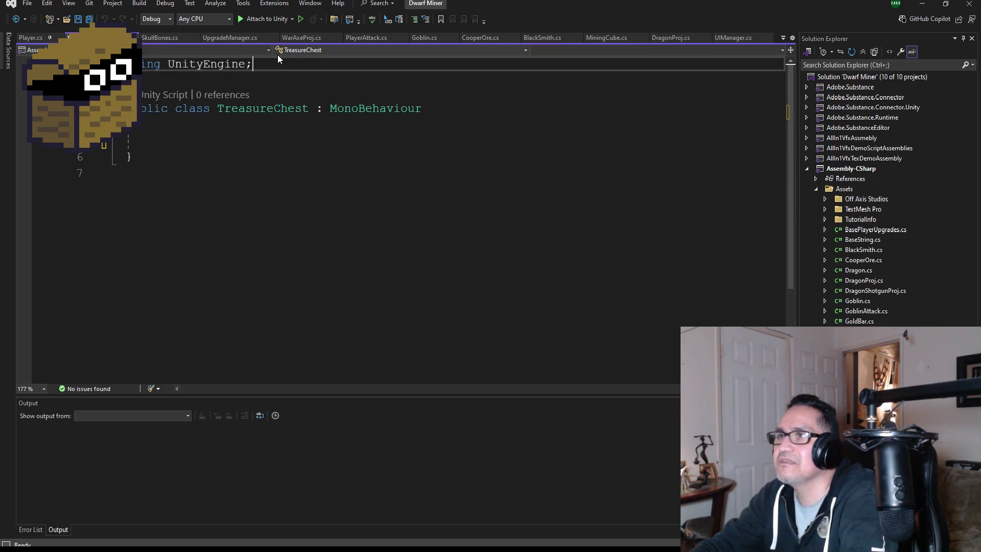
key(Return)
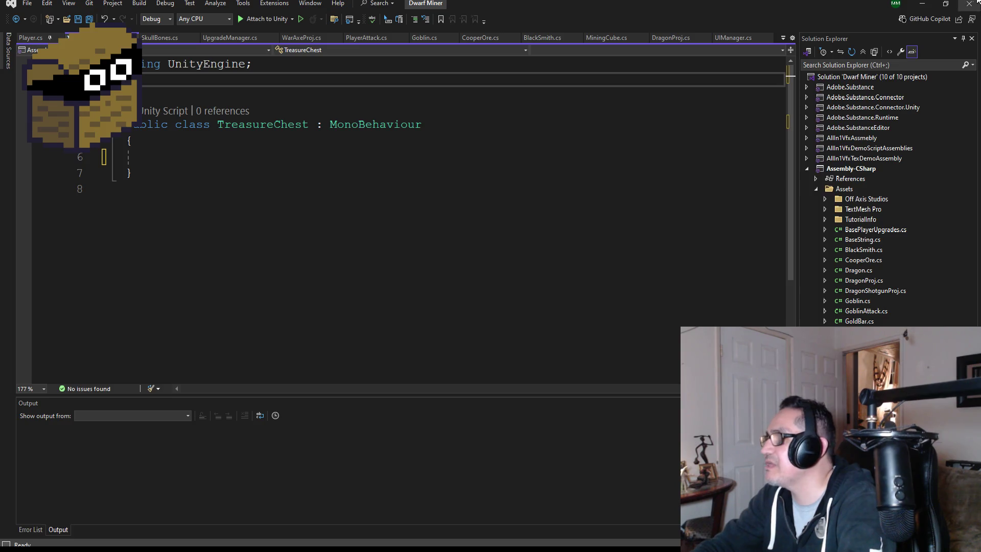
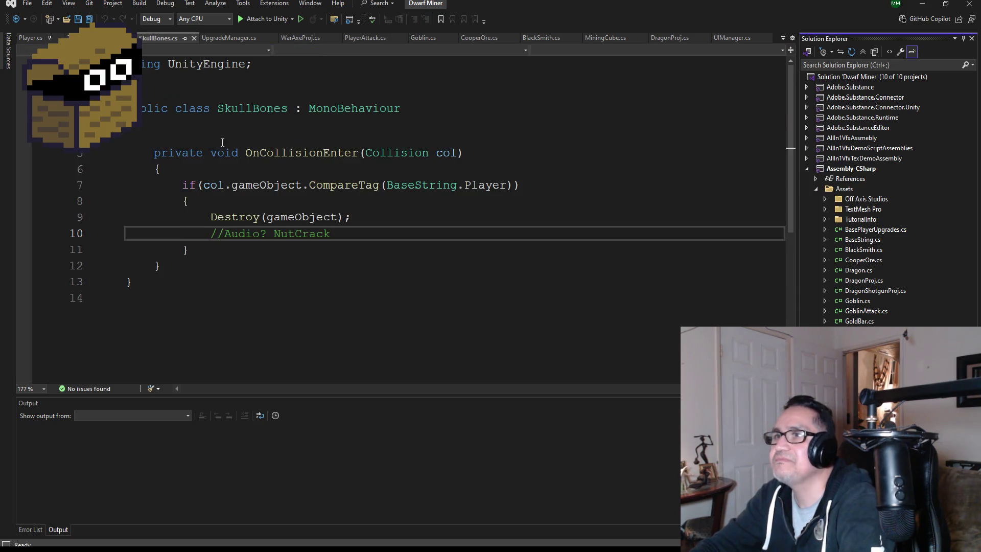
- Review GoblinAttack, CooperOre and BlackSmith, select BlackSmith's SerializeField alias line, then bring up TreasureChest
double_click(885, 307)
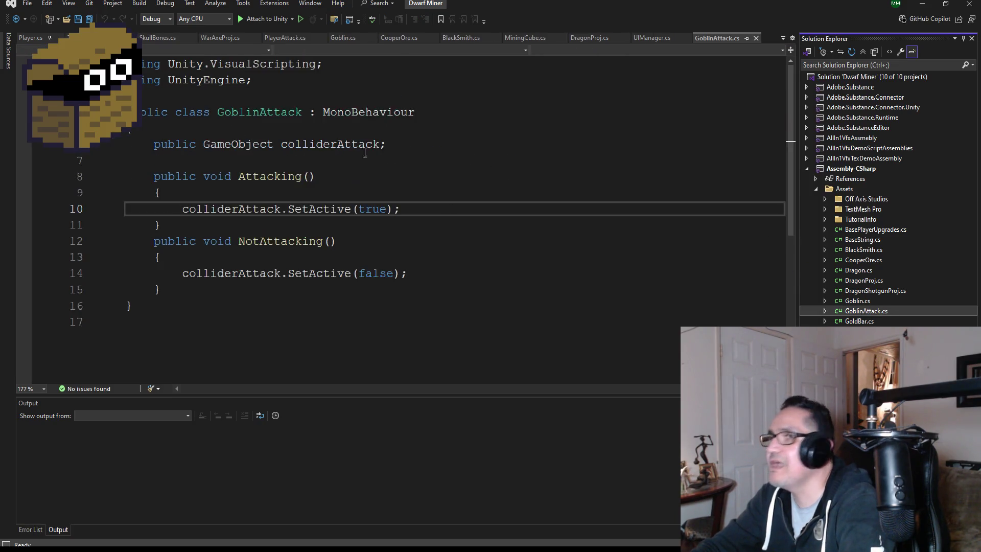
double_click(860, 262)
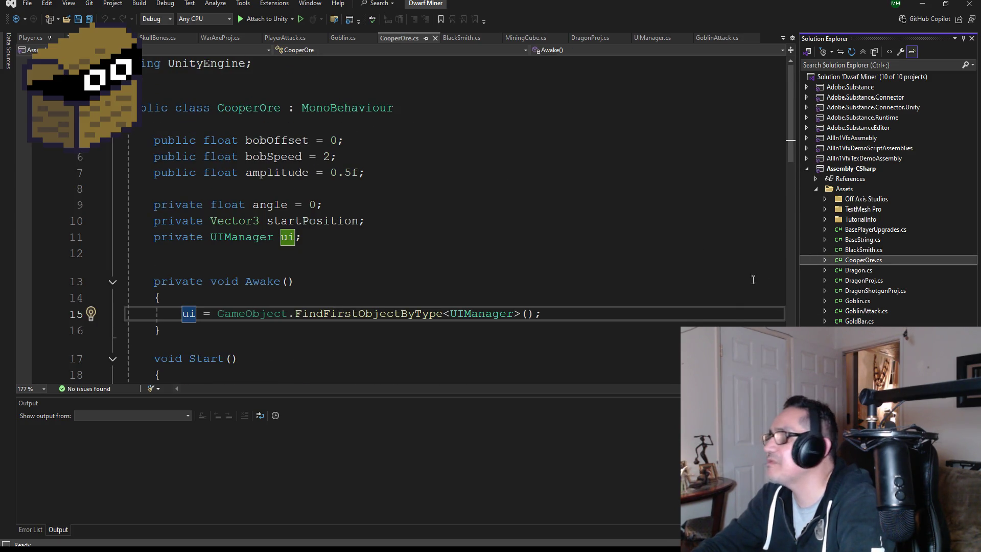
double_click(862, 250)
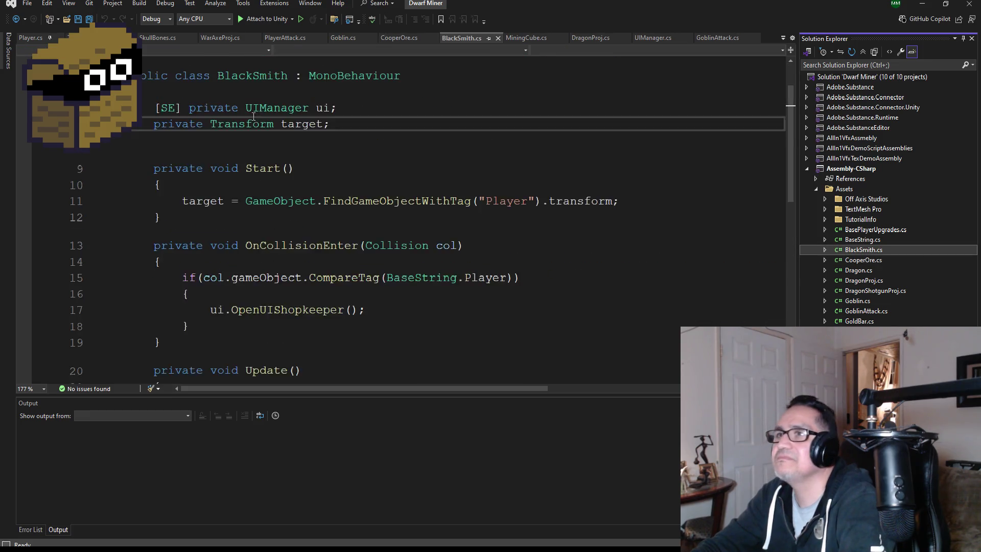
drag(392, 96, 120, 95)
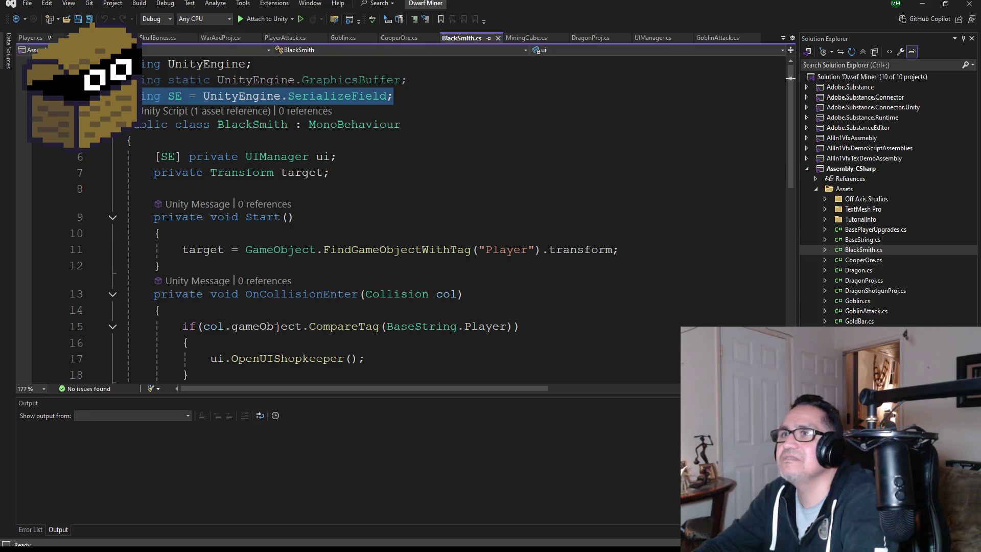
click(102, 38)
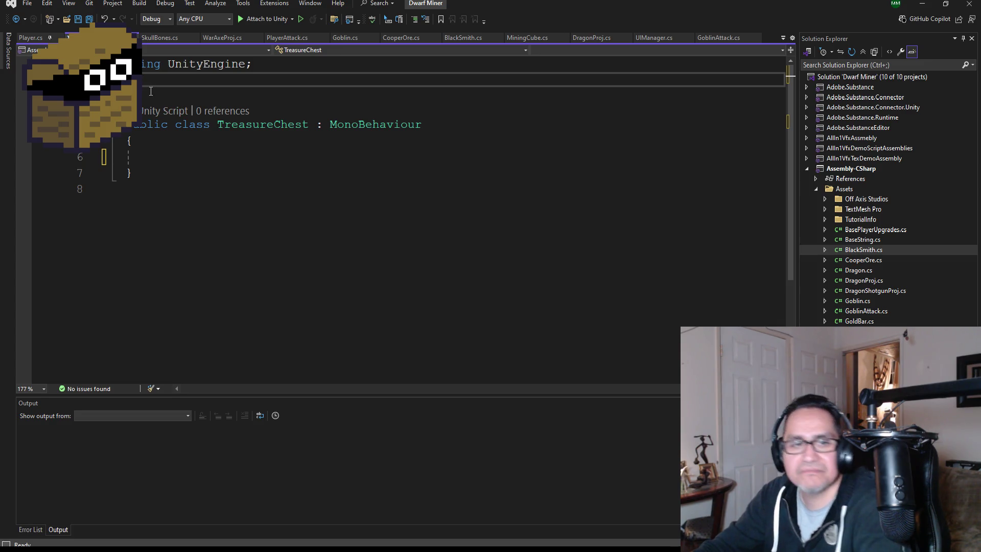
- Paste 'using SE = UnityEngine.SerializeField;' at the top of TreasureChest and save the script
key(ctrl+v)
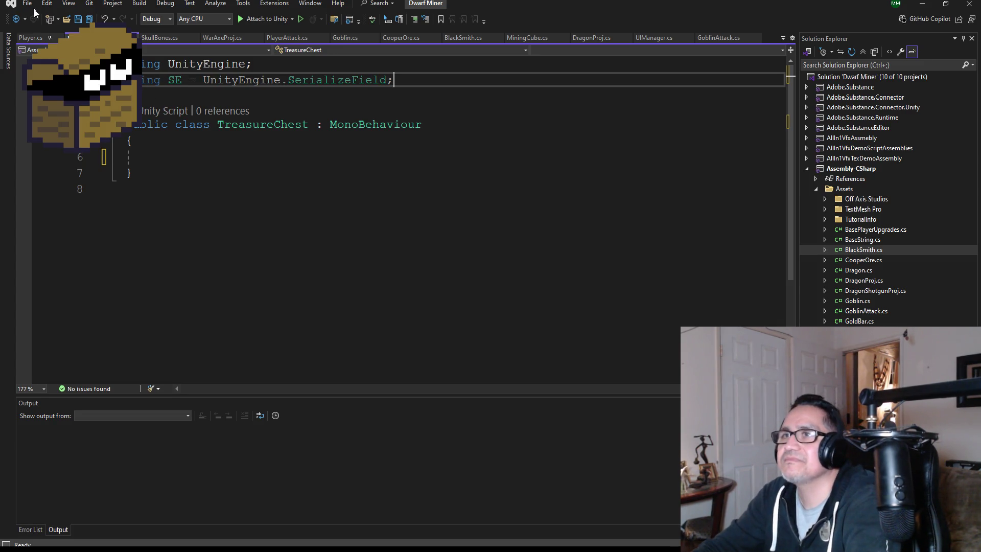
key(ctrl+s)
click(183, 158)
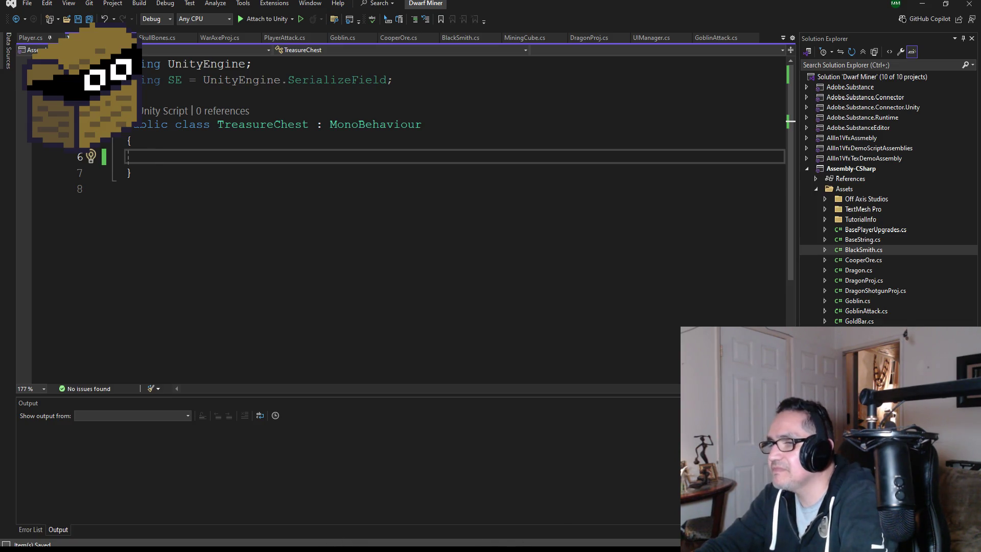
key(alt+Tab)
key(alt+Tab)
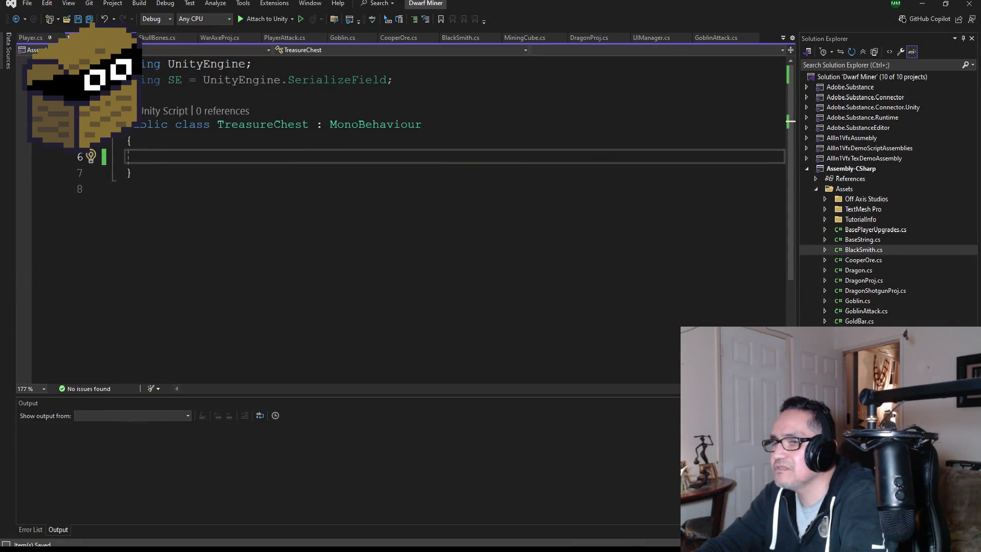
key(alt+Tab)
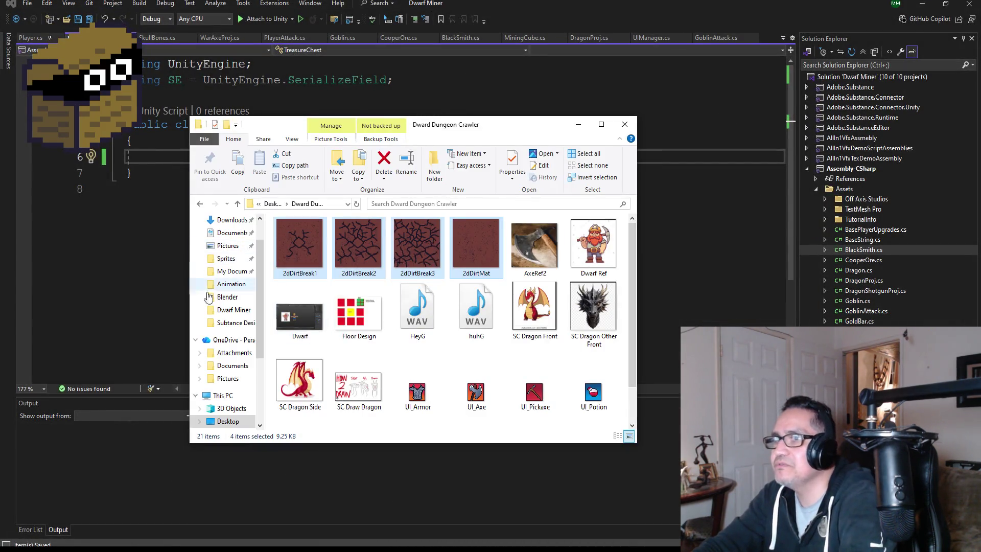
- Open the Unity projects folder inside My Documents
click(236, 306)
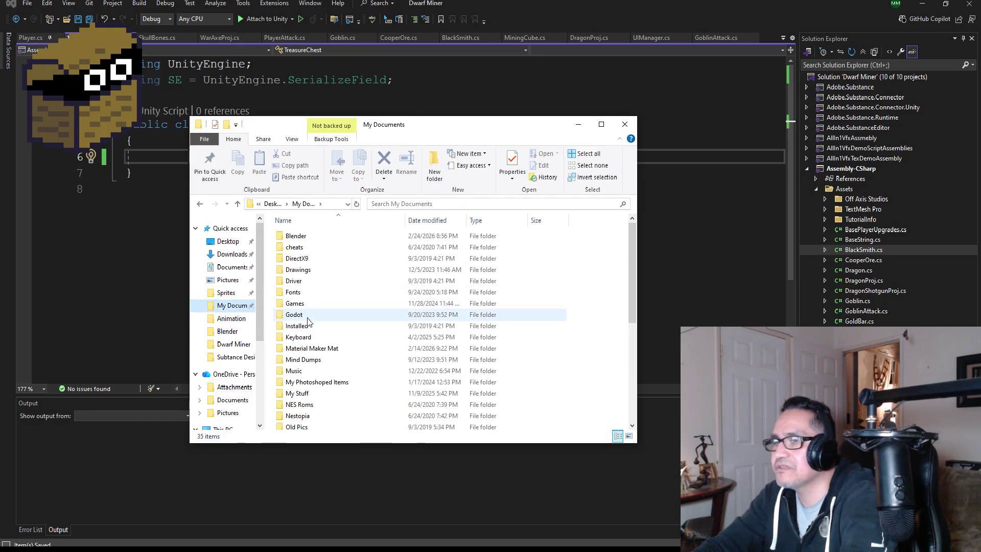
scroll(330, 402, down, 3)
click(320, 381)
double_click(313, 368)
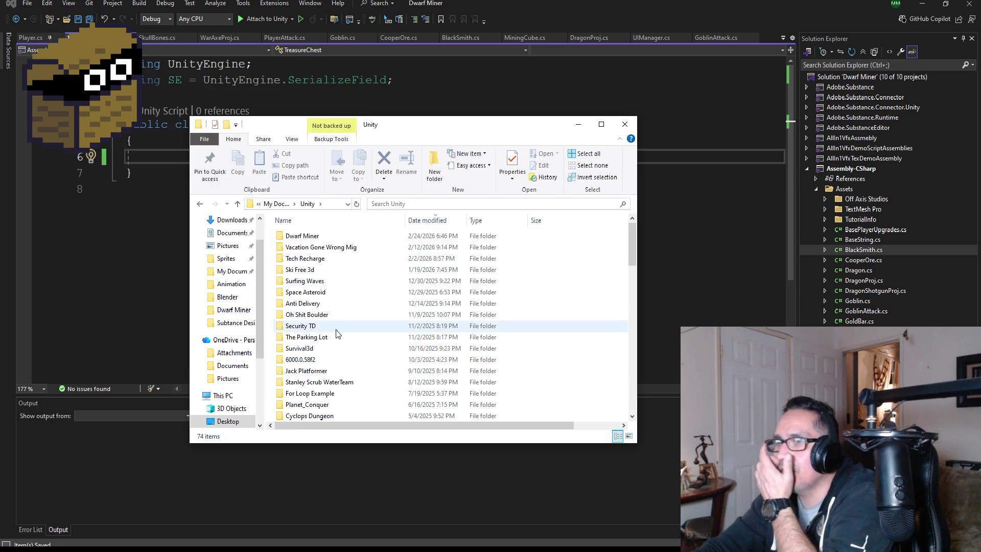
- Find the Jack Platformer project folder and open Jack Platformer.sln in Visual Studio
click(313, 285)
click(314, 315)
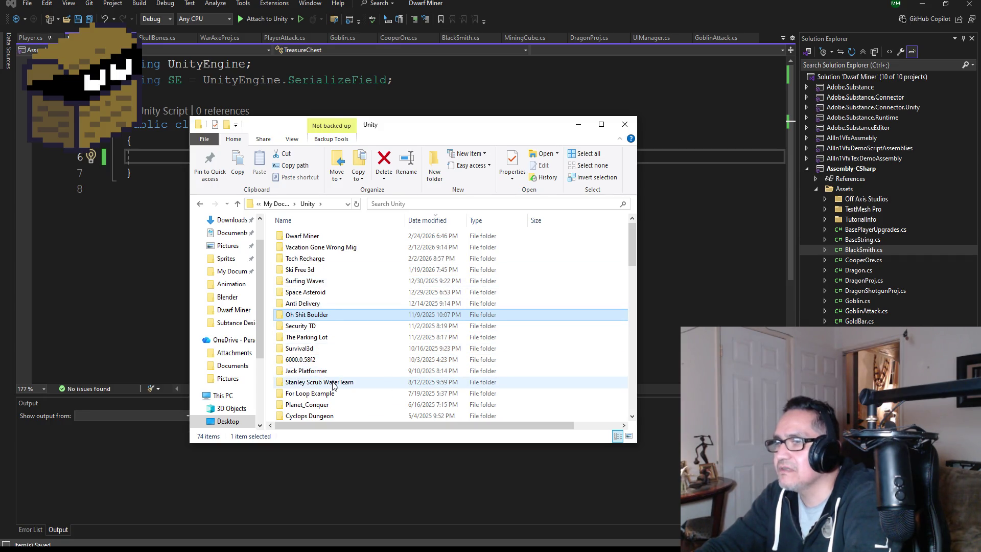
scroll(322, 373, down, 1)
scroll(325, 383, down, 2)
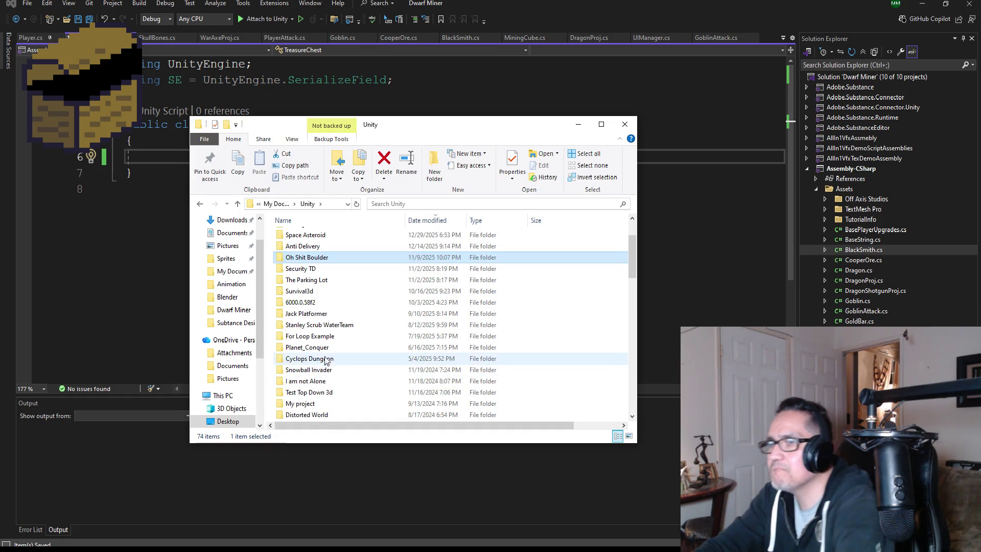
scroll(337, 388, down, 2)
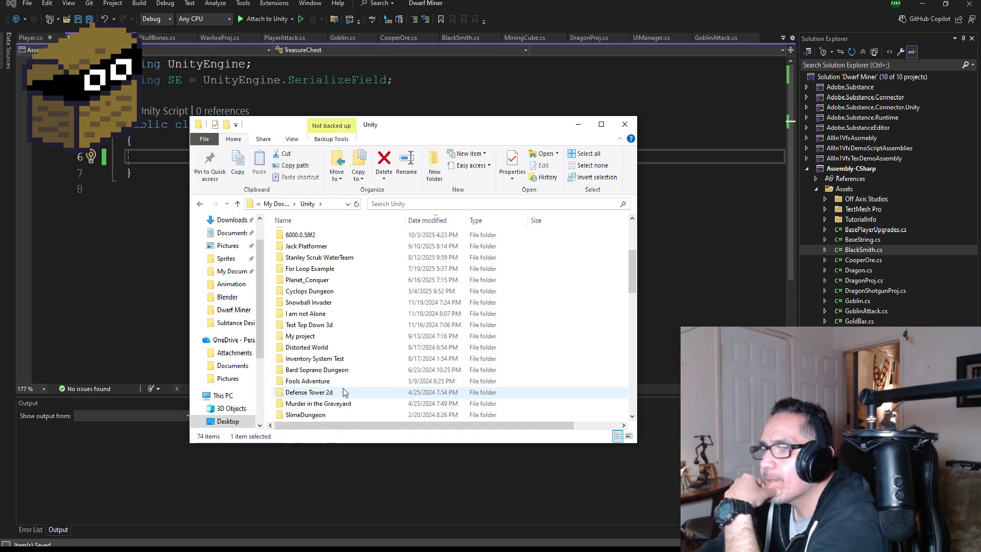
scroll(344, 392, down, 2)
scroll(347, 393, up, 6)
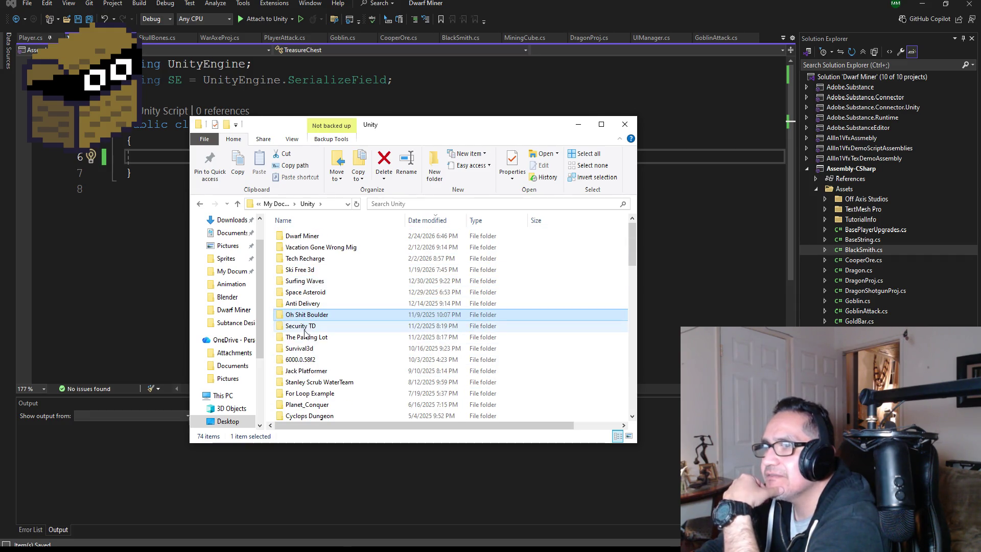
click(320, 372)
double_click(321, 371)
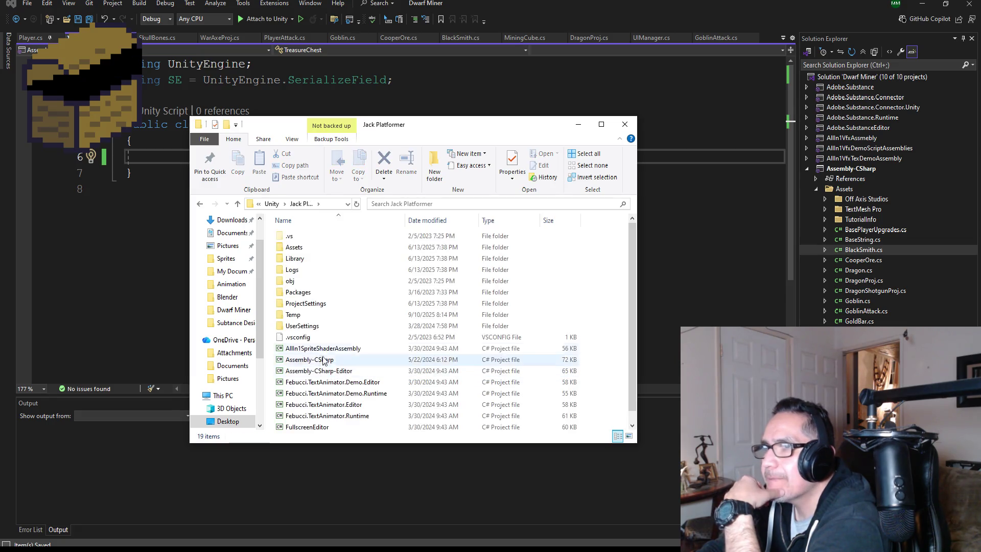
double_click(313, 425)
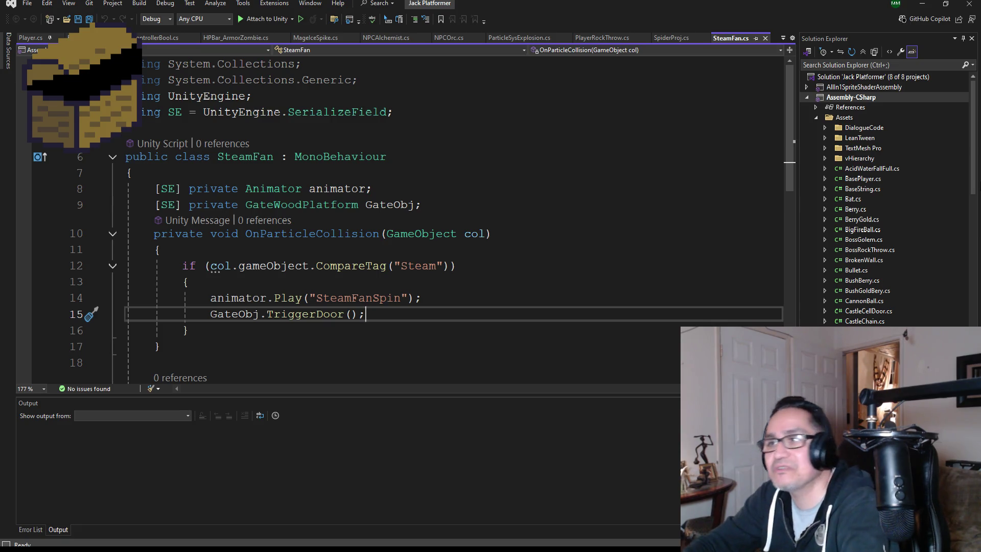
- Scroll through Jack Platformer's script list in Solution Explorer and open BerryGold.cs
scroll(884, 199, down, 9)
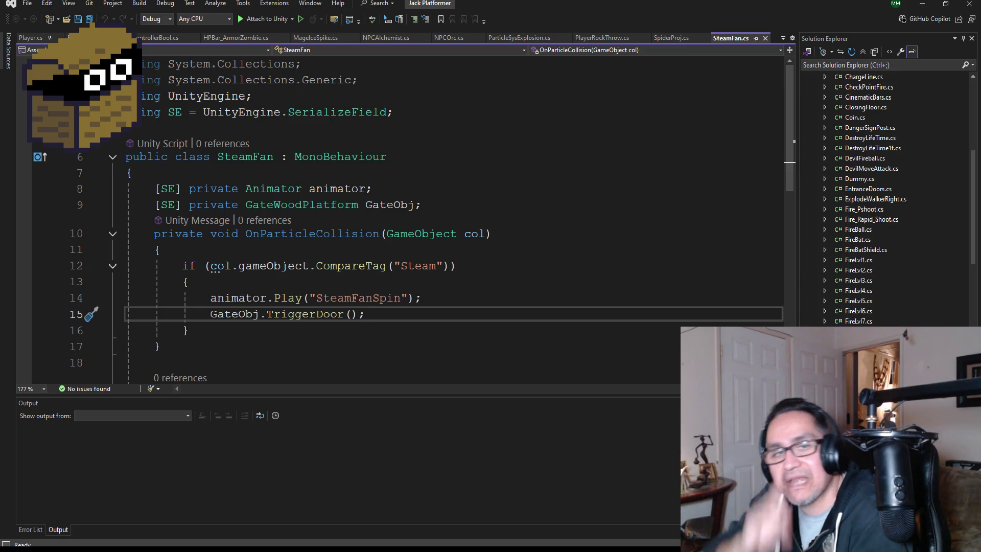
scroll(884, 199, down, 5)
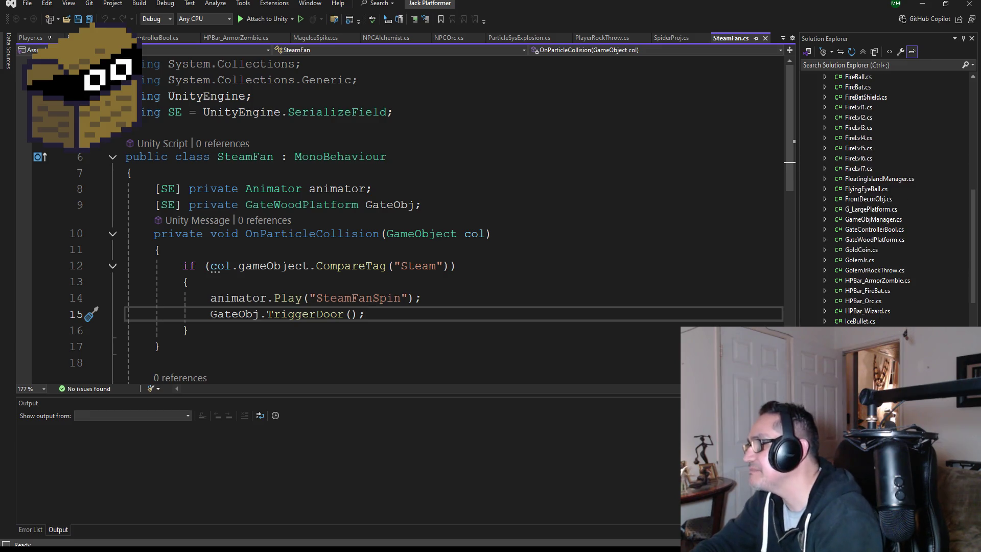
scroll(884, 199, down, 15)
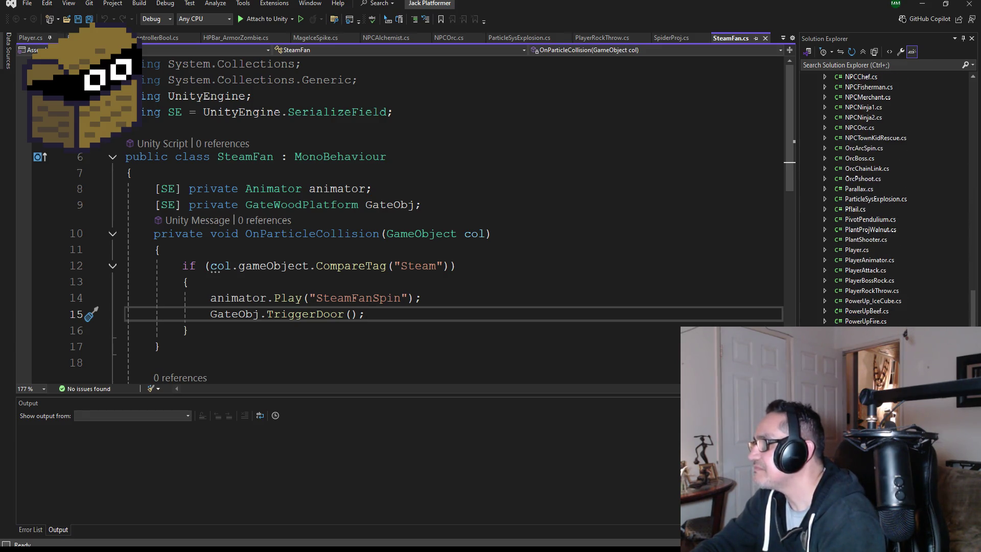
scroll(862, 305, up, 15)
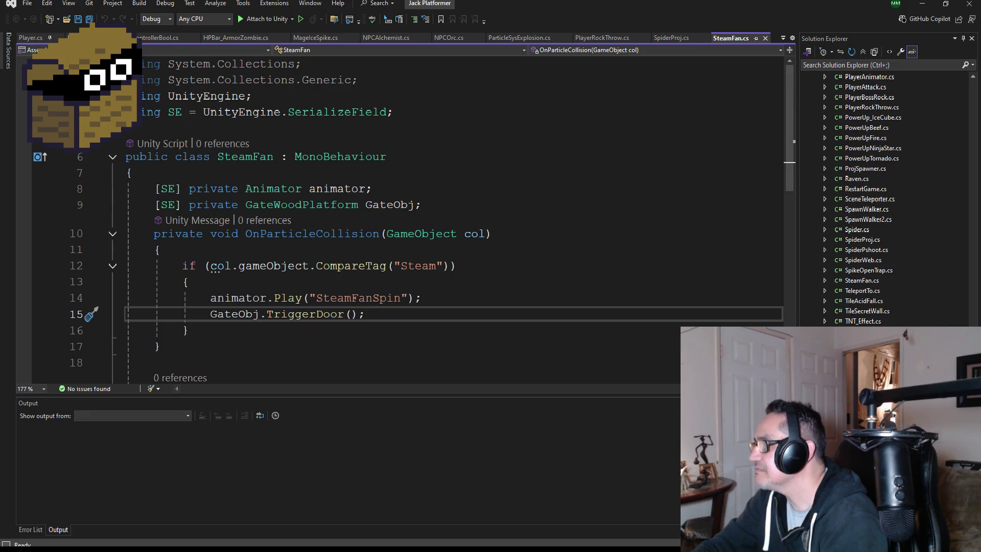
scroll(864, 306, up, 12)
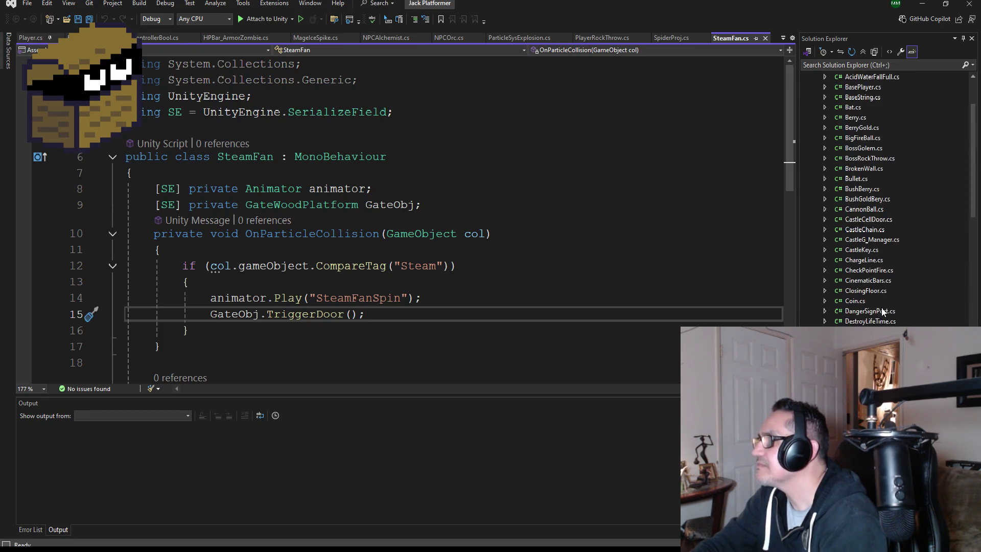
double_click(863, 220)
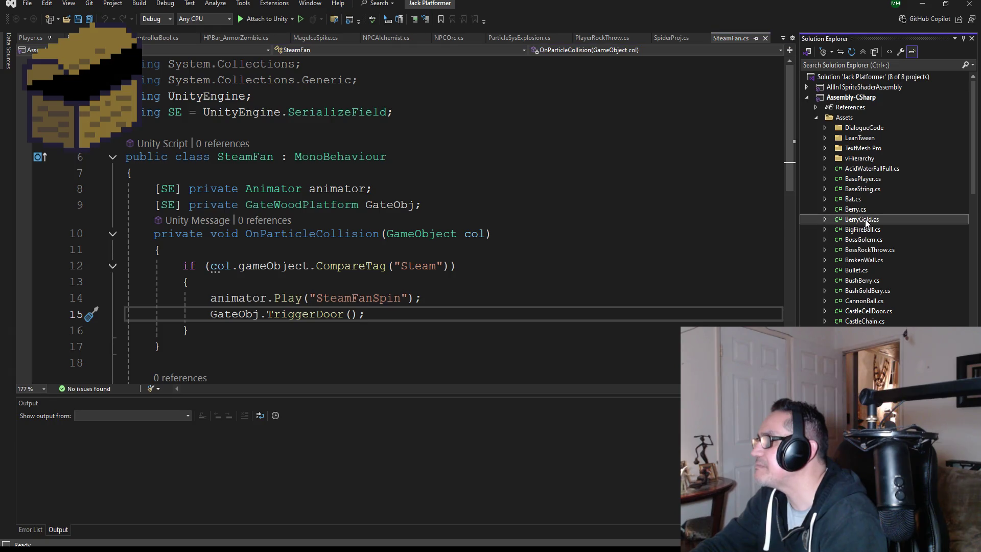
- Read through the BerryGold code, then return to the Dwarf Miner Unity editor
scroll(407, 279, down, 4)
scroll(413, 286, up, 8)
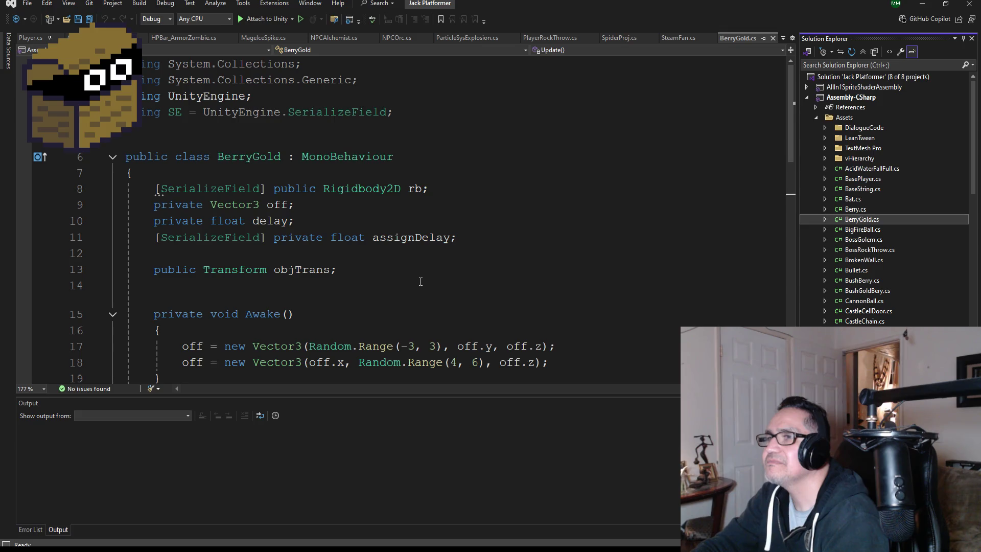
scroll(418, 292, down, 1)
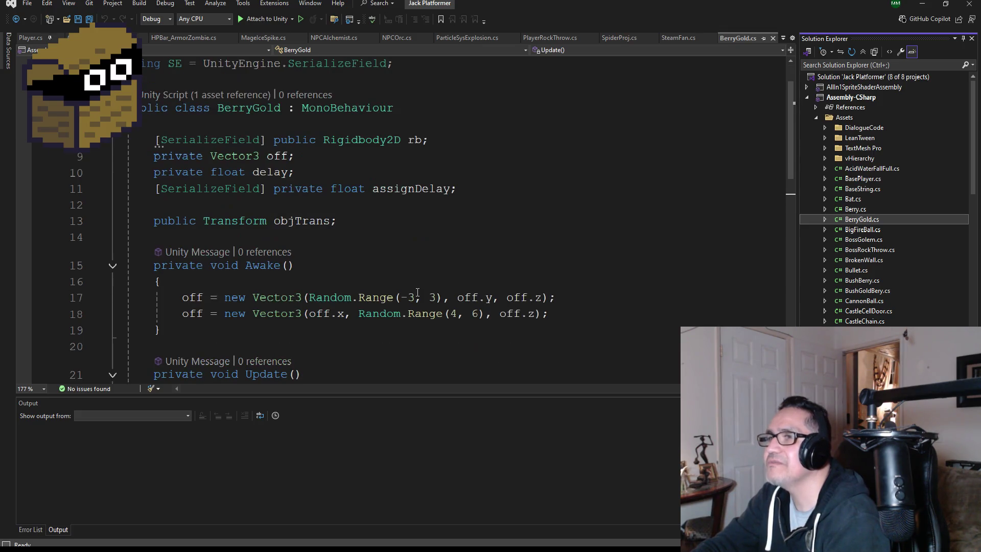
scroll(419, 293, down, 1)
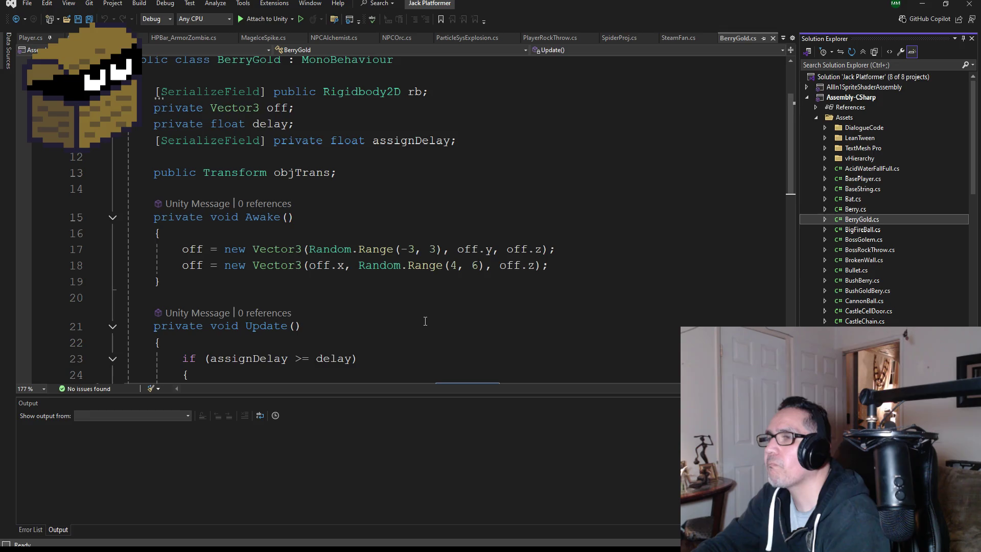
scroll(425, 321, down, 2)
scroll(422, 322, down, 3)
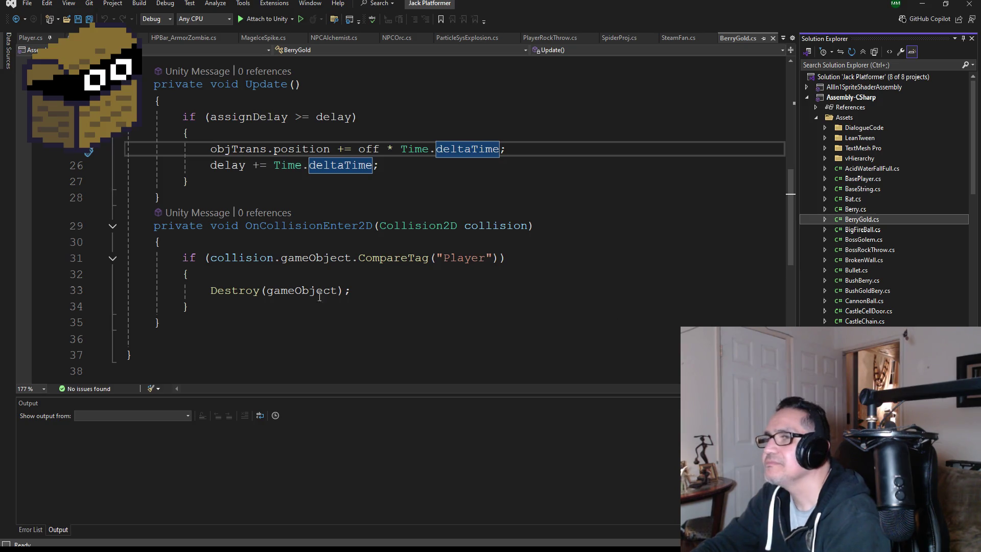
scroll(298, 319, up, 7)
scroll(288, 332, down, 4)
scroll(260, 363, down, 4)
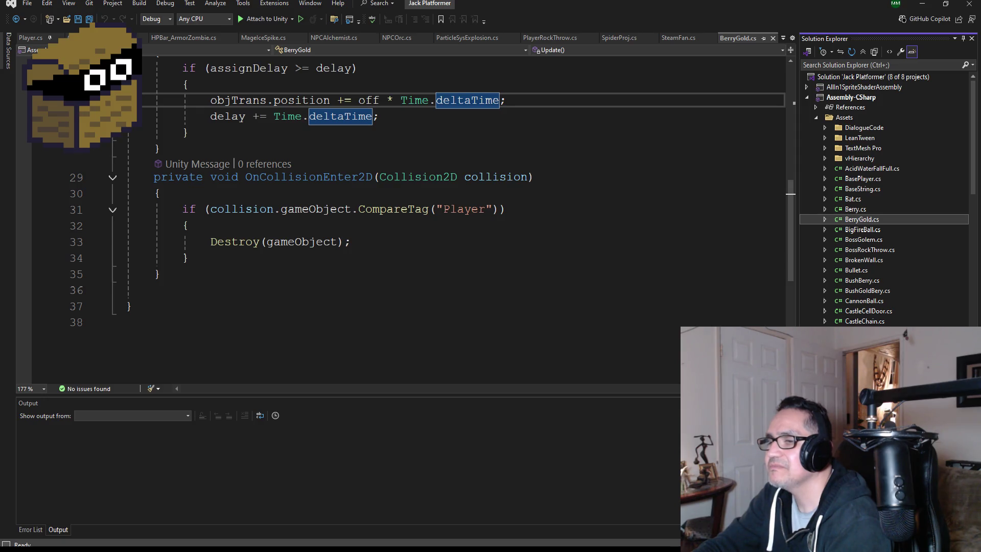
mouse_move(240, 549)
click(239, 521)
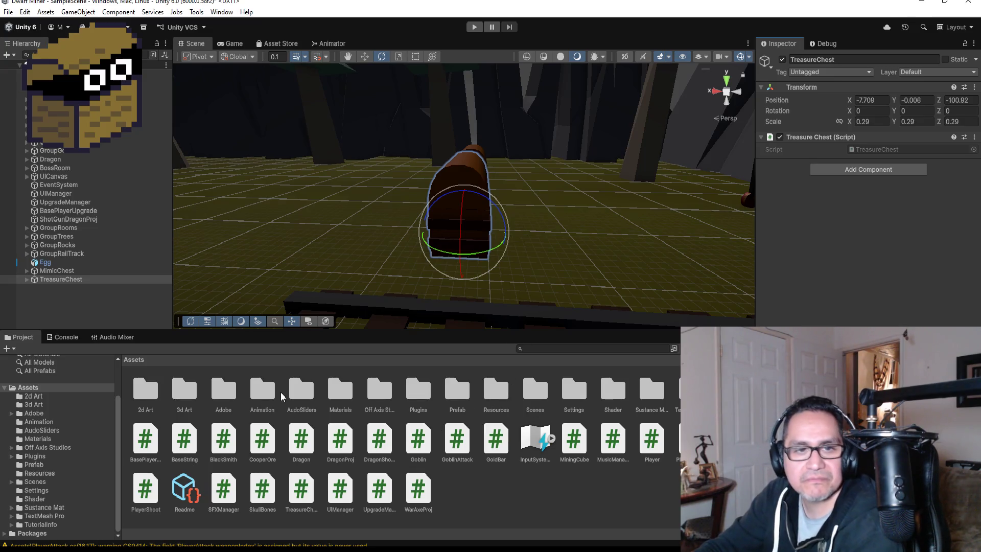
- Open the Jewel prefab from Assets > Prefab for editing
double_click(457, 392)
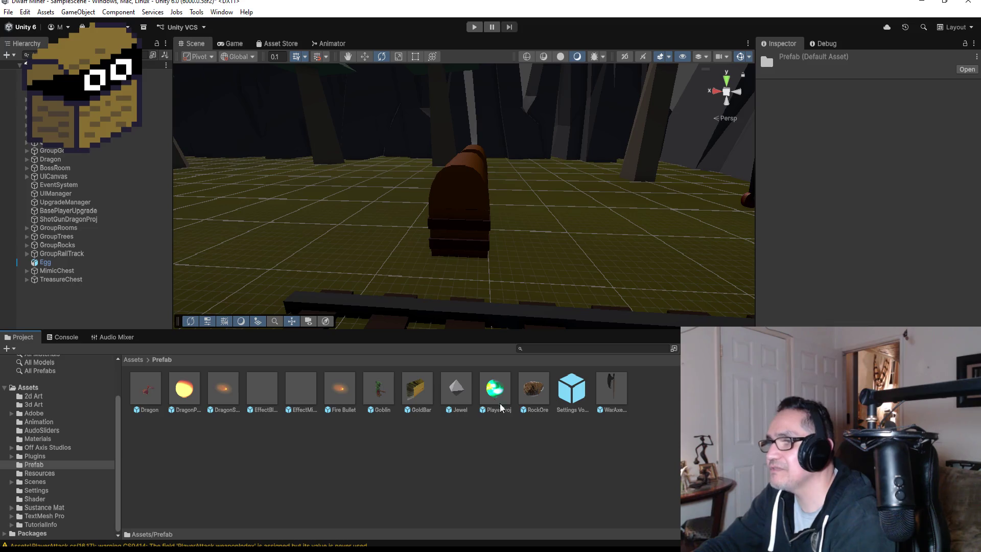
click(466, 391)
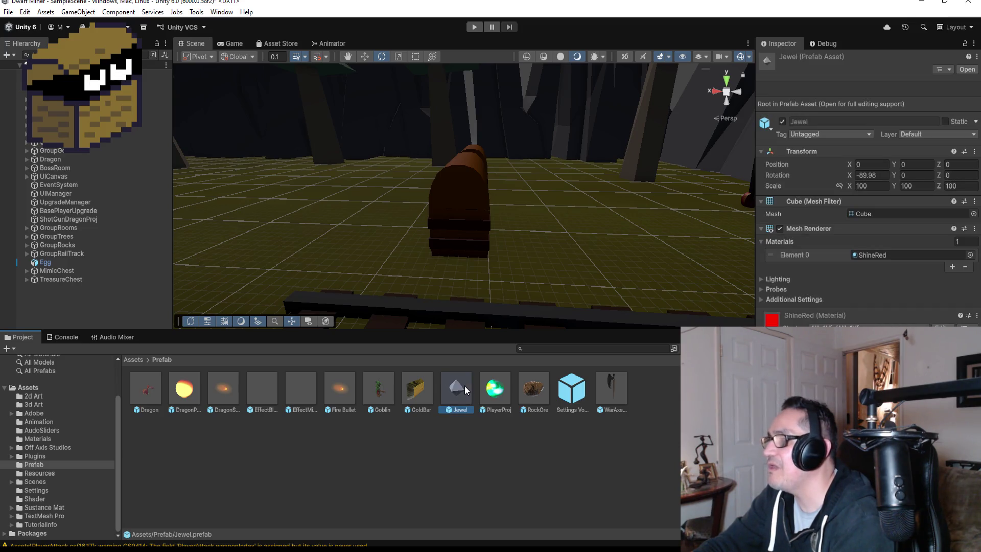
double_click(465, 386)
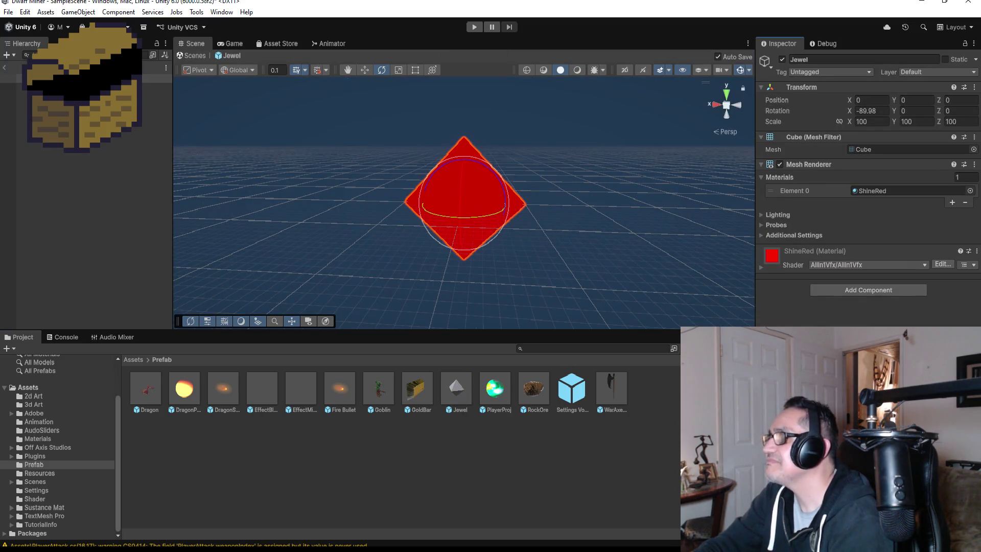
- Add a Rigidbody component to the Jewel prefab
click(860, 290)
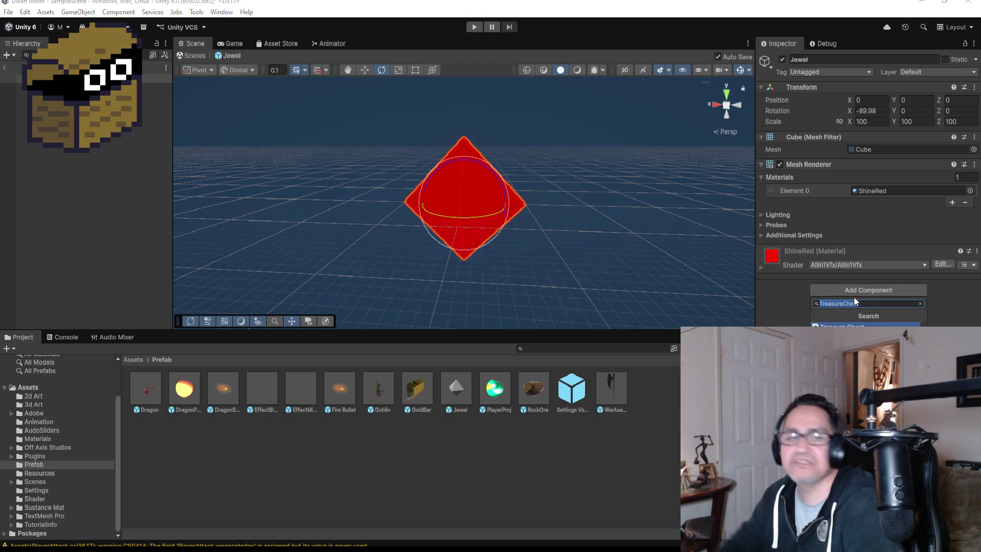
text(Jew)
key(BackSpace)
key(BackSpace)
key(BackSpace)
text(Ri)
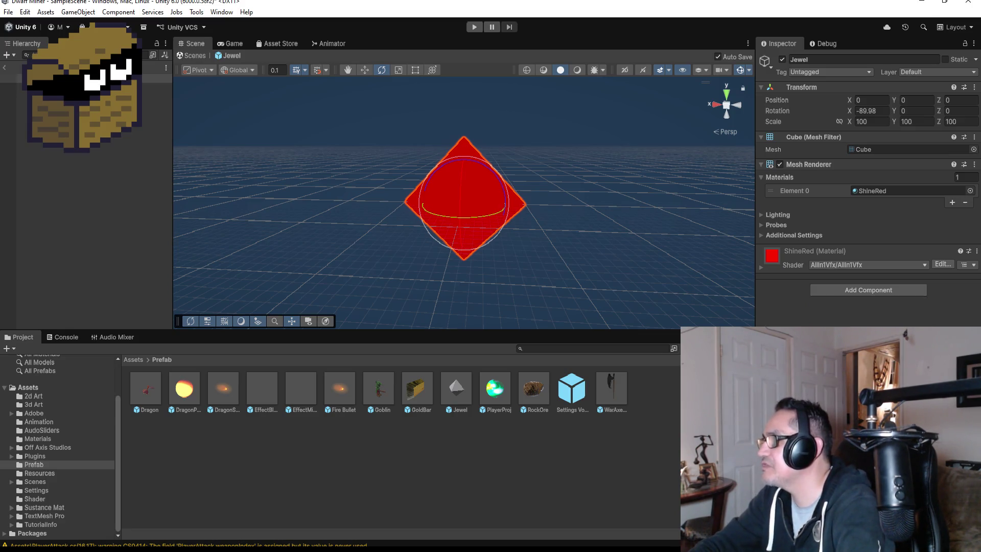
key(Return)
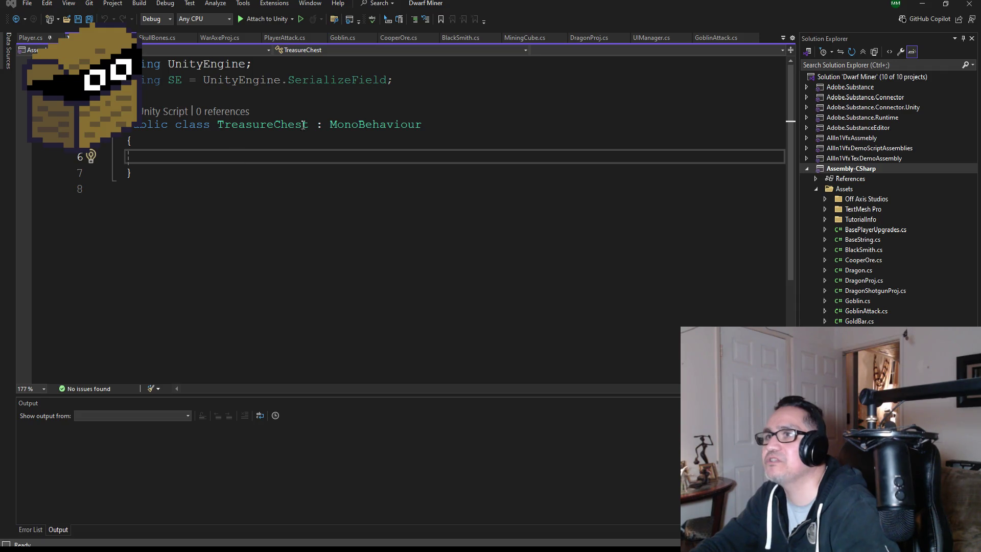
- Save all files and delete the Start and Update methods from Jewel.cs
click(254, 158)
key(Tab)
click(87, 22)
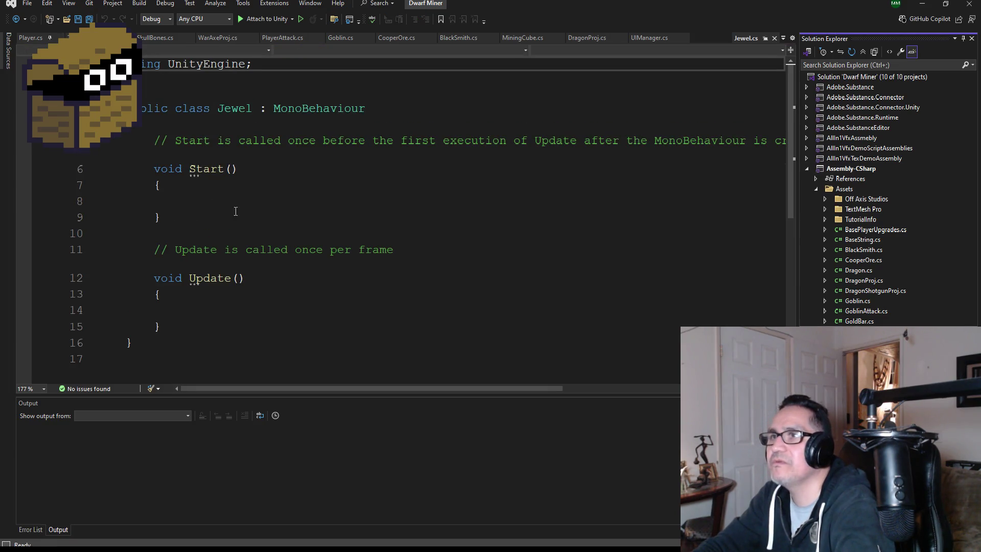
mouse_move(161, 327)
mouse_down()
mouse_move(128, 169)
mouse_move(80, 160)
mouse_up()
key(Delete)
click(286, 65)
key(Return)
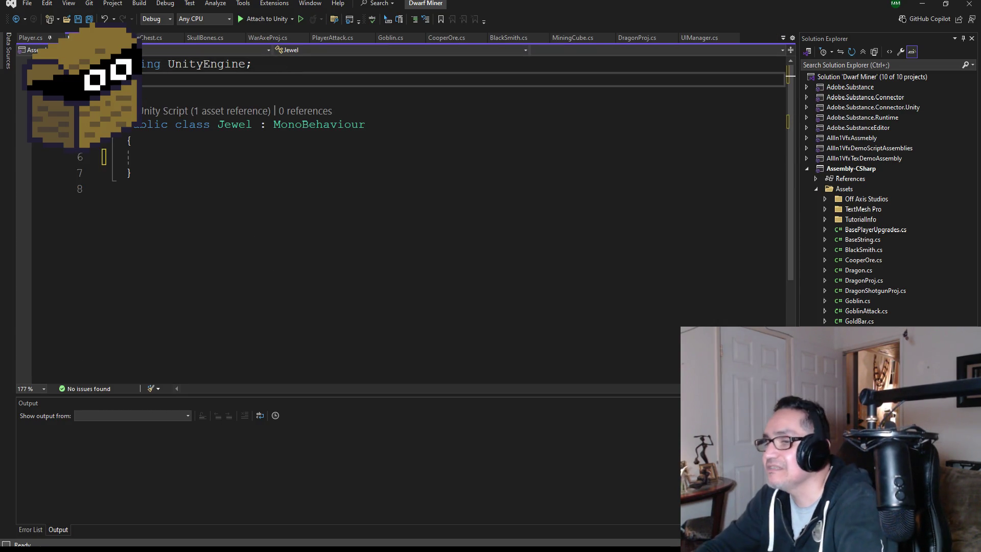
- Copy TreasureChest's SE alias line into Jewel.cs, save it, and bring up BerryGold
click(142, 41)
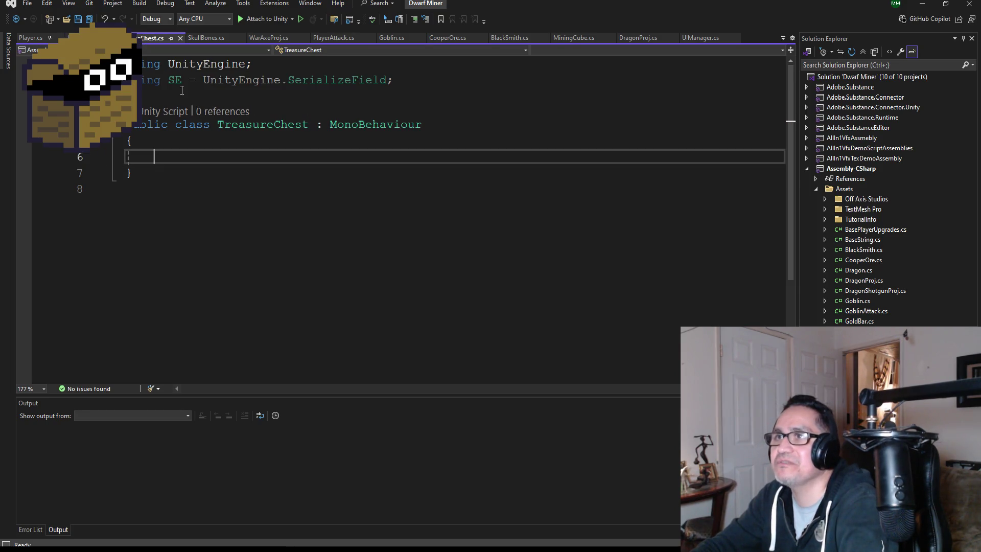
drag(436, 78, 130, 79)
key(ctrl+c)
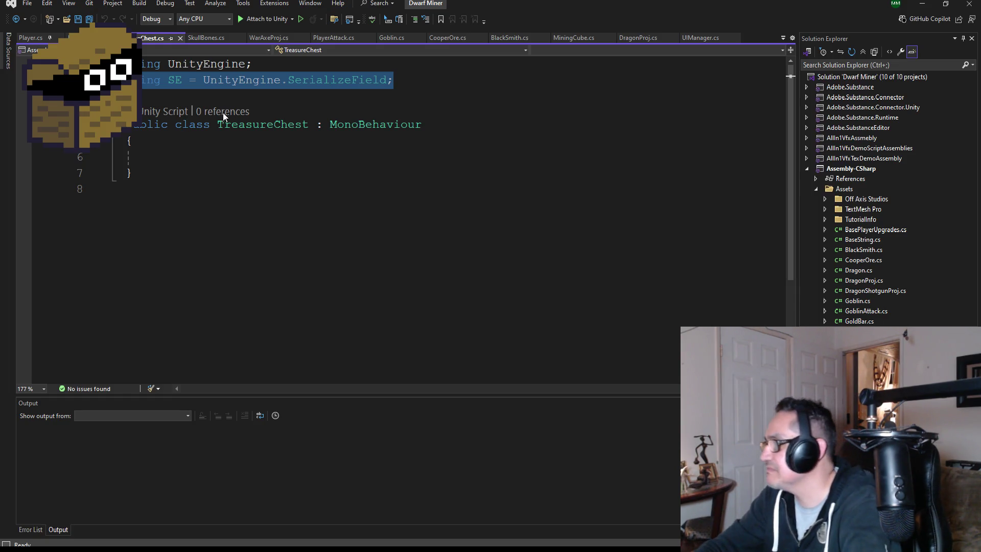
key(ctrl+Tab)
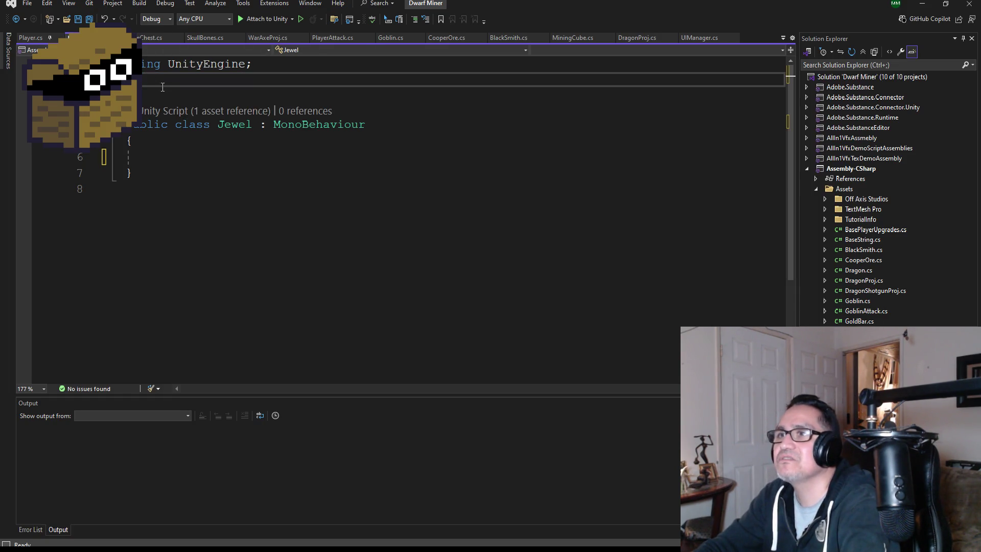
key(ctrl+v)
key(ctrl+s)
click(178, 163)
mouse_move(311, 539)
click(382, 514)
- Copy the BerryGold class body and paste it into Dwarf Miner's Jewel class
mouse_move(208, 272)
mouse_down()
mouse_move(176, 131)
mouse_move(192, 162)
mouse_move(154, 153)
mouse_move(115, 191)
mouse_up()
key(ctrl+c)
scroll(192, 162, up, 3)
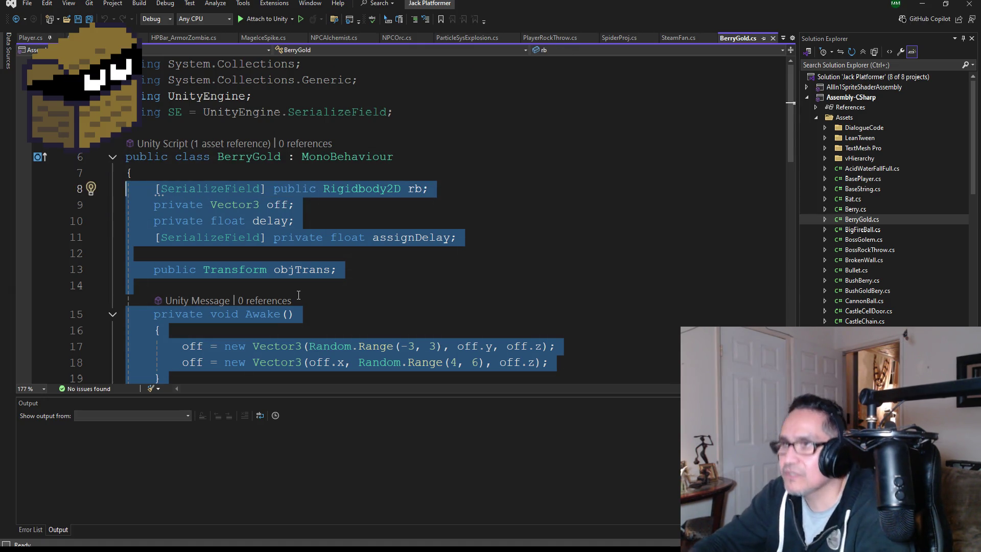
click(275, 521)
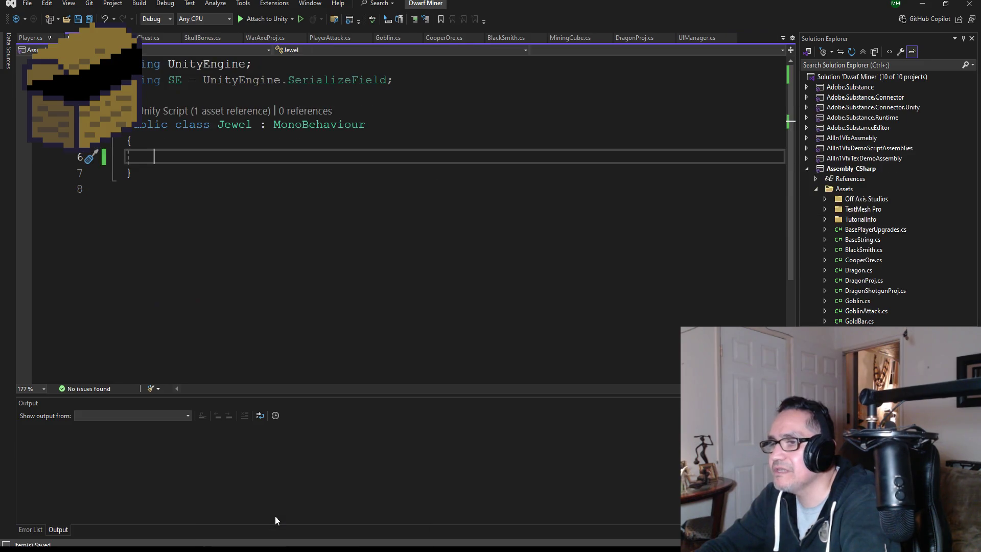
key(ctrl+v)
- Change the fields' SerializeField to SE and Rigidbody2D to Rigidbody, then review the pasted code
scroll(278, 281, up, 5)
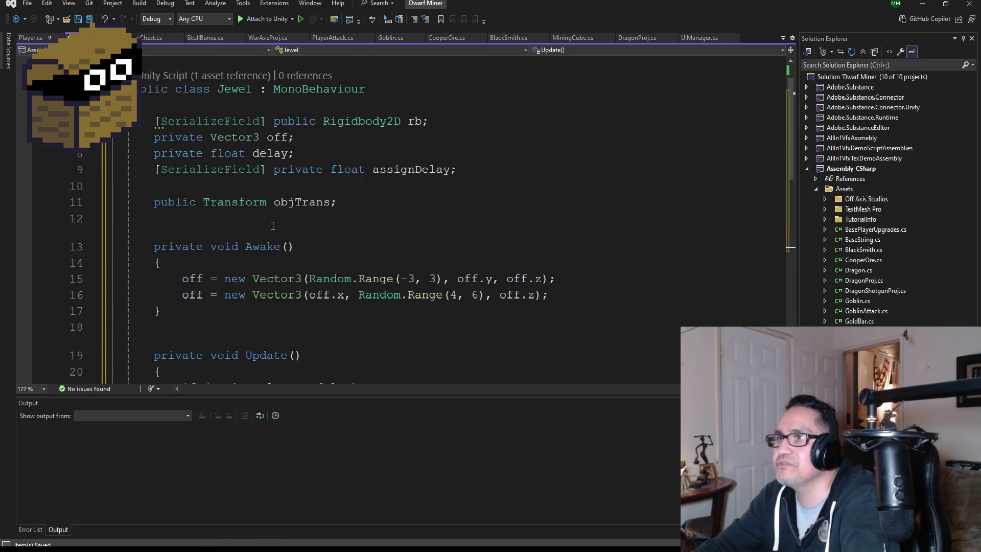
double_click(205, 157)
text(S)
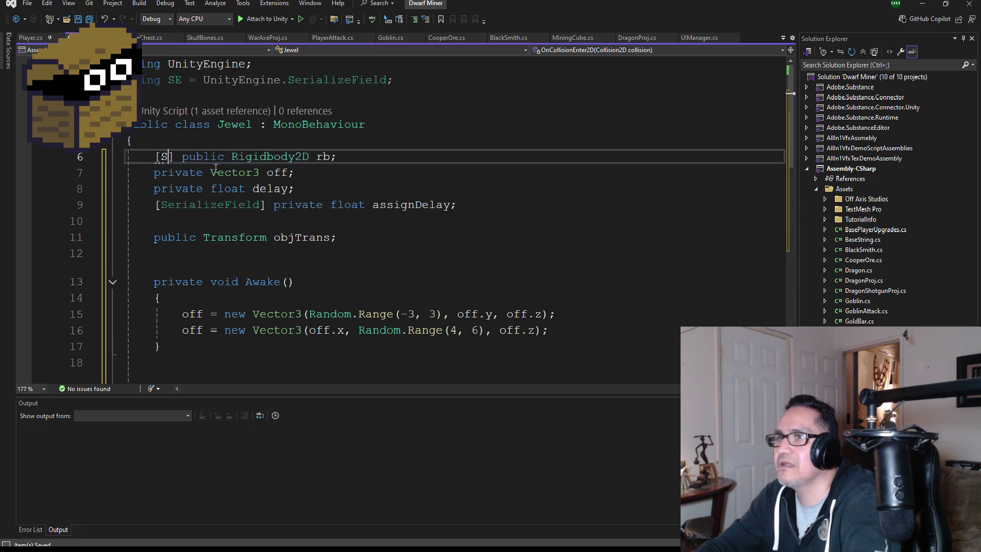
text(E)
click(317, 157)
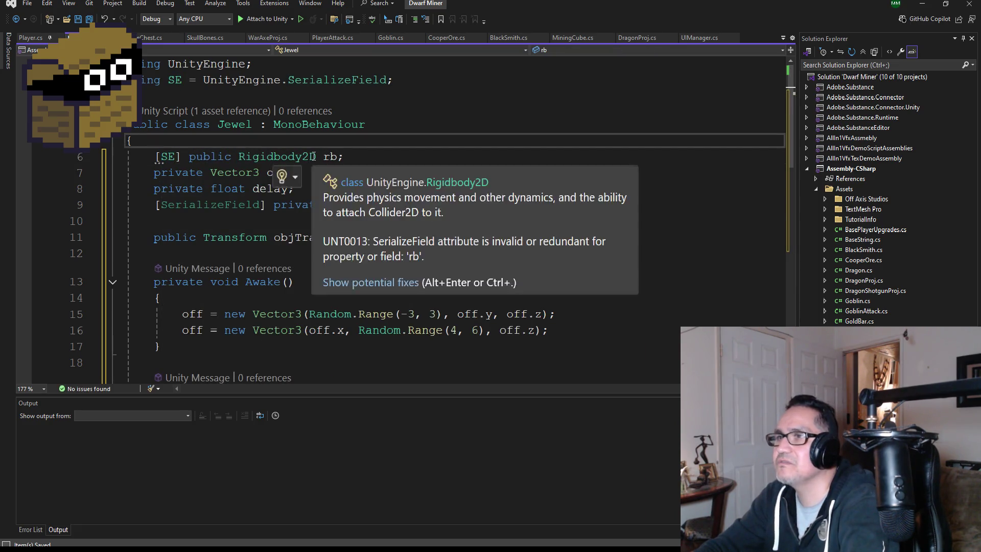
key(BackSpace)
key(BackSpace)
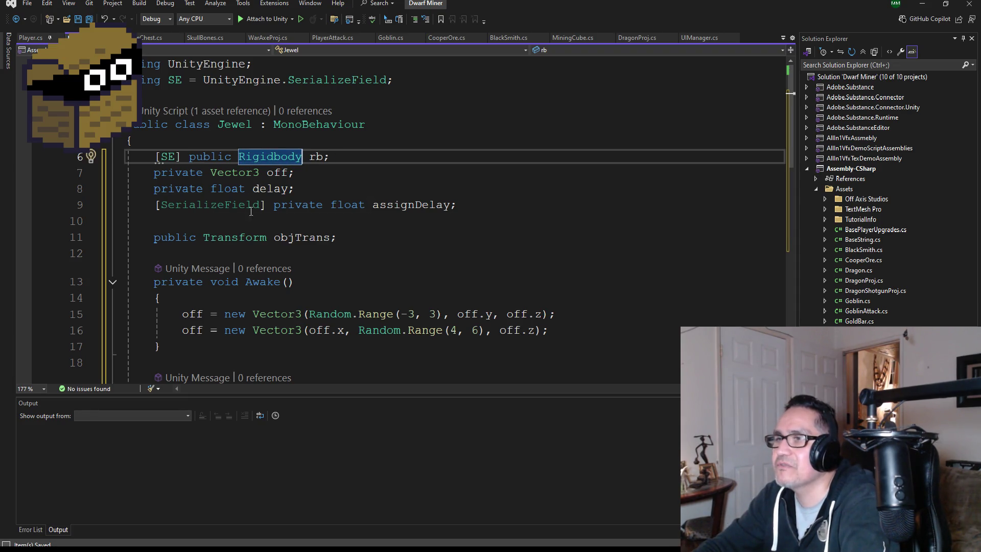
double_click(210, 204)
text(SE)
click(324, 156)
scroll(287, 268, down, 1)
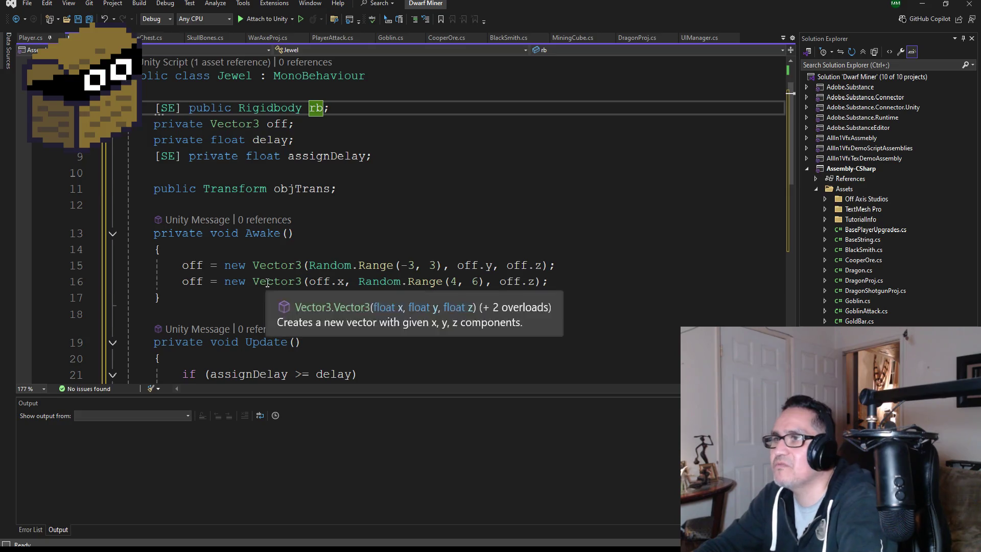
scroll(271, 281, down, 1)
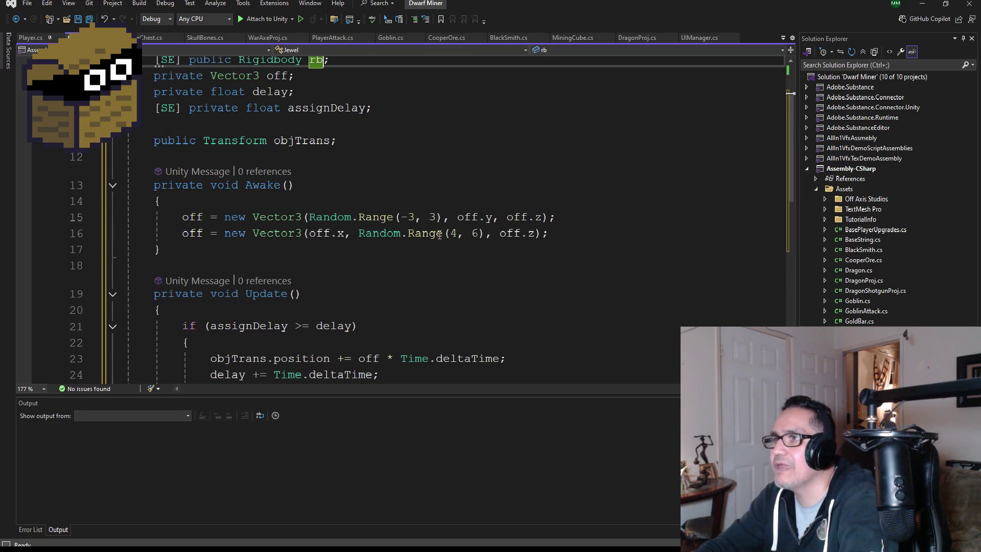
scroll(325, 277, down, 2)
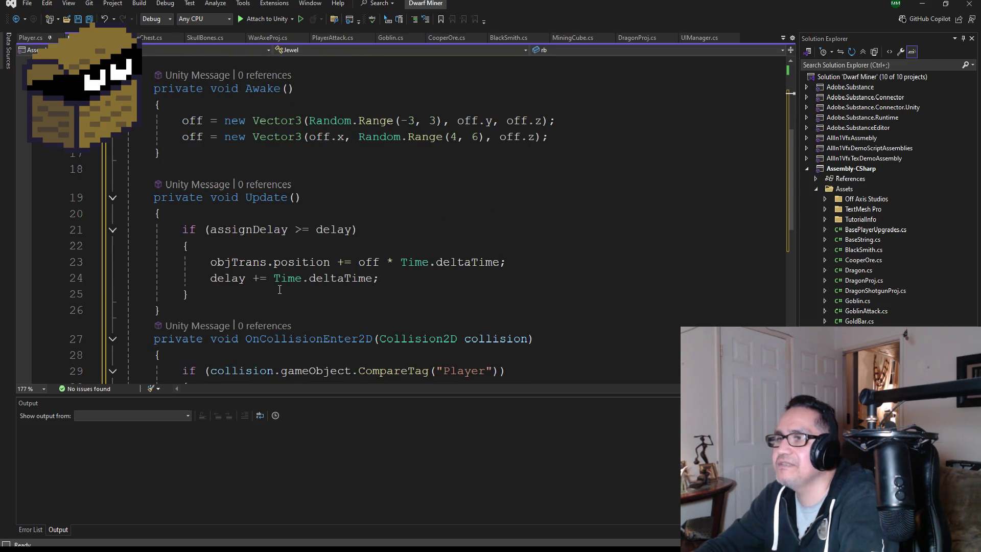
scroll(273, 301, down, 2)
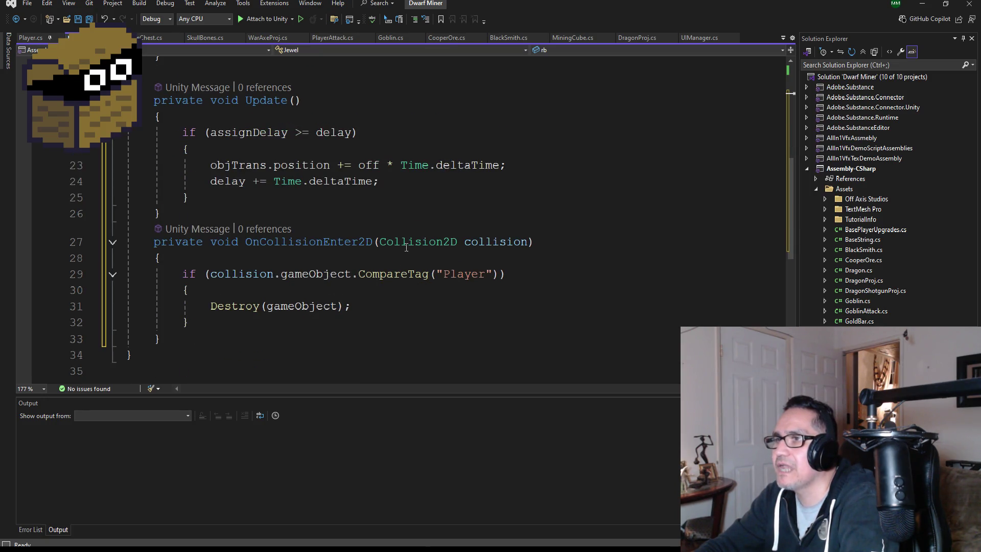
click(235, 217)
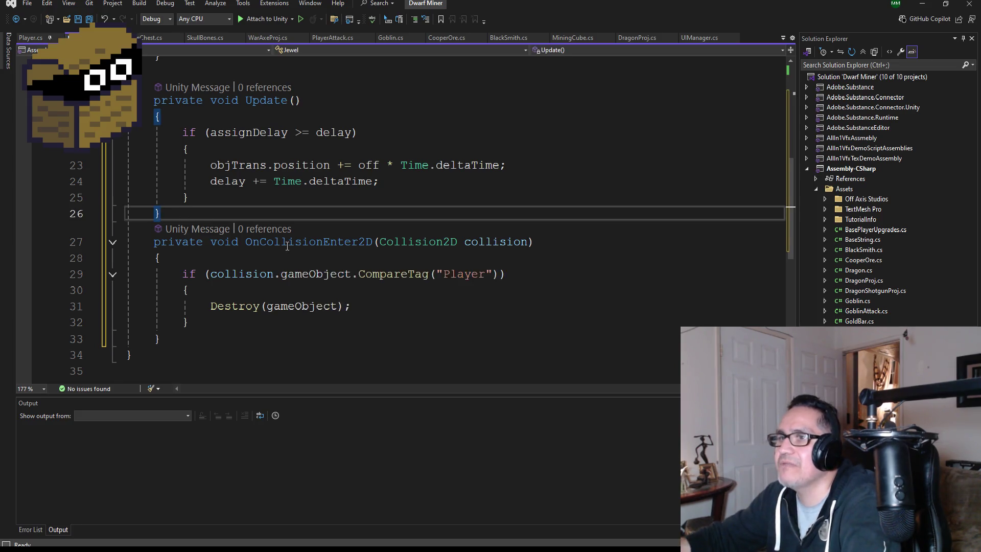
- Insert an empty line after Update's closing brace in Jewel.cs
key(Return)
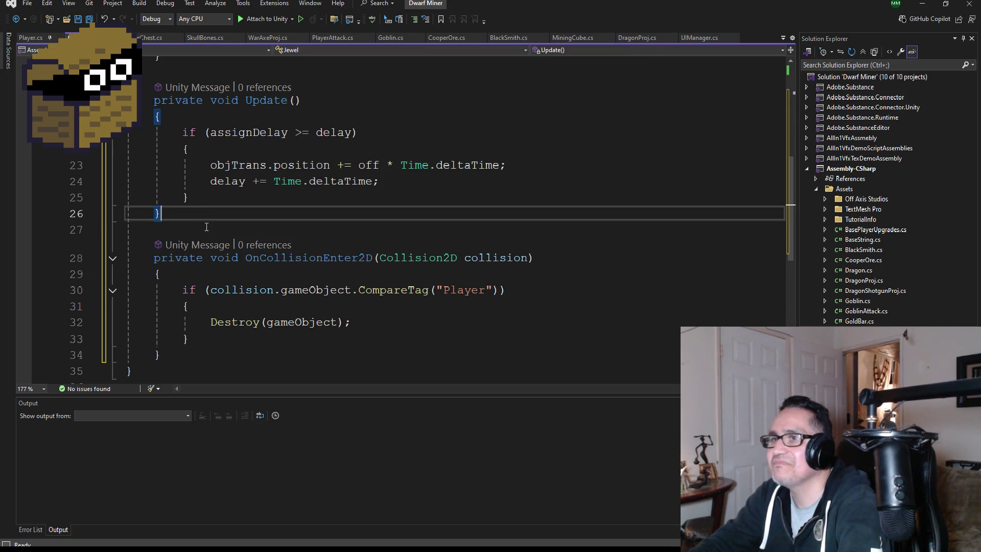
- Move the Player check into a new 3D OnCollisionEnter method and delete OnCollisionEnter2D
text(void OnCo)
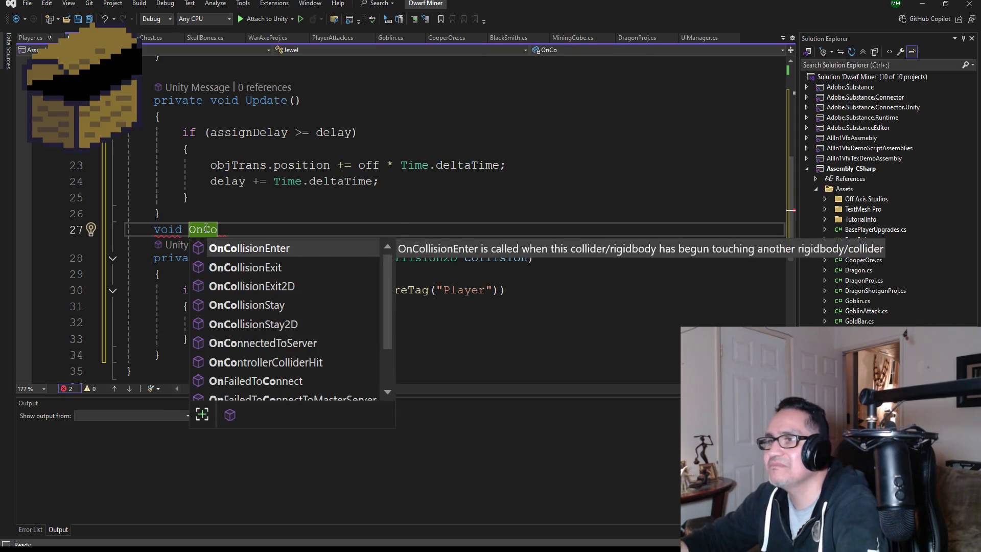
key(Tab)
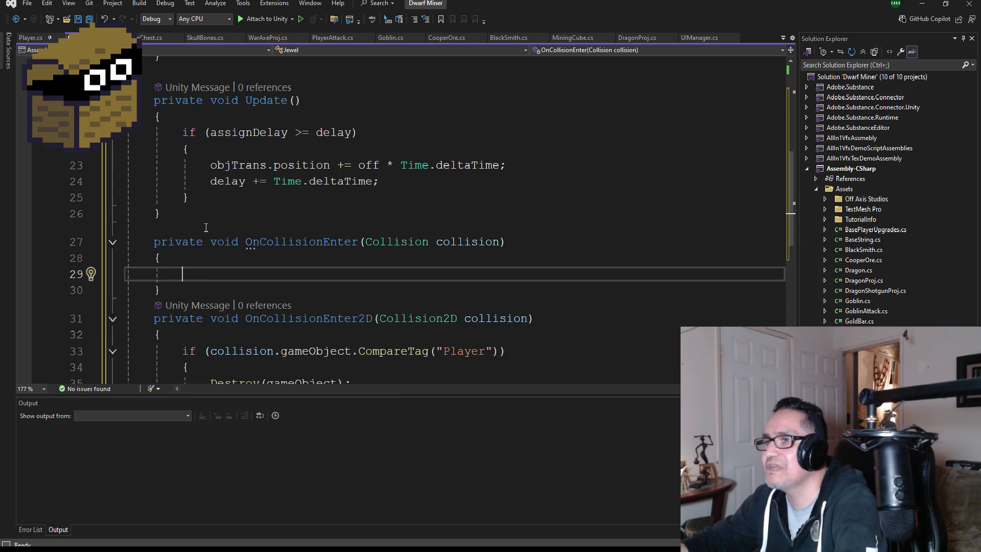
scroll(246, 323, down, 2)
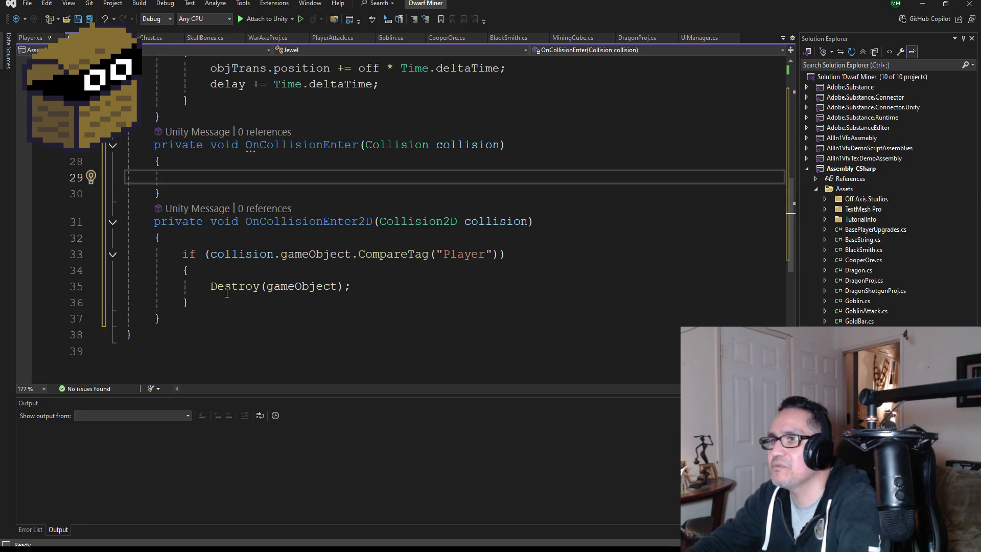
drag(190, 302, 126, 254)
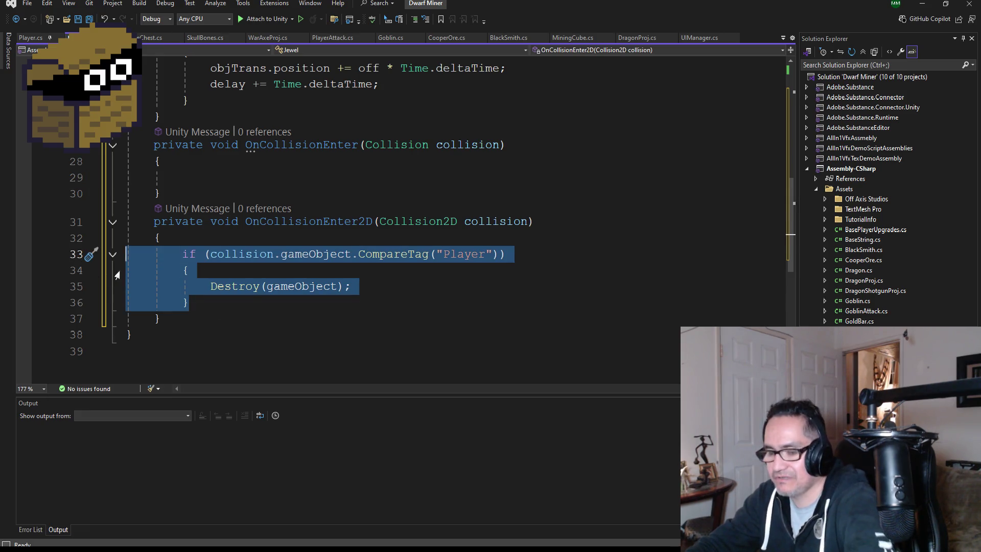
key(ctrl+x)
click(196, 178)
key(ctrl+v)
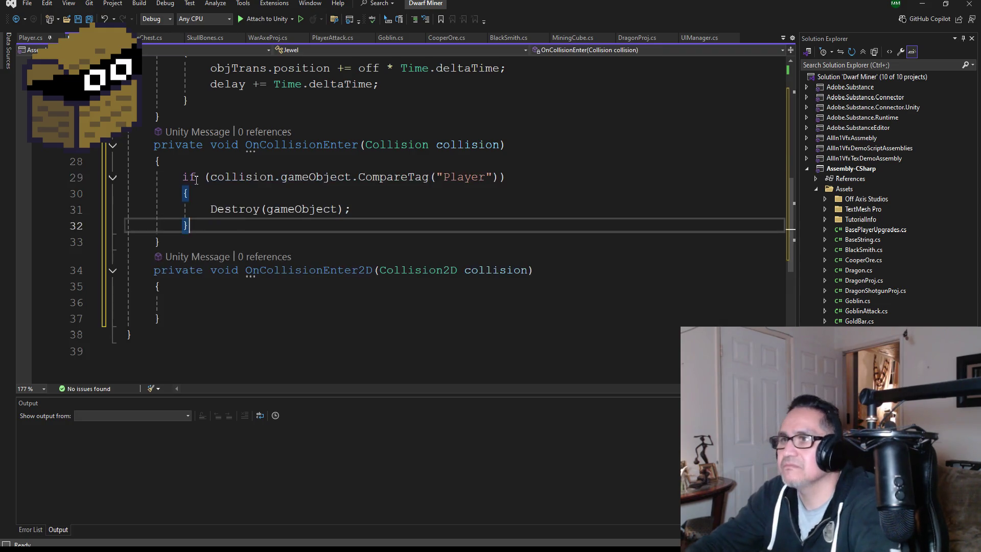
drag(207, 311, 128, 269)
drag(163, 318, 79, 275)
key(Delete)
key(BackSpace)
- Replace the quoted "Player" tag in CompareTag with BaseString.Player
scroll(445, 267, up, 2)
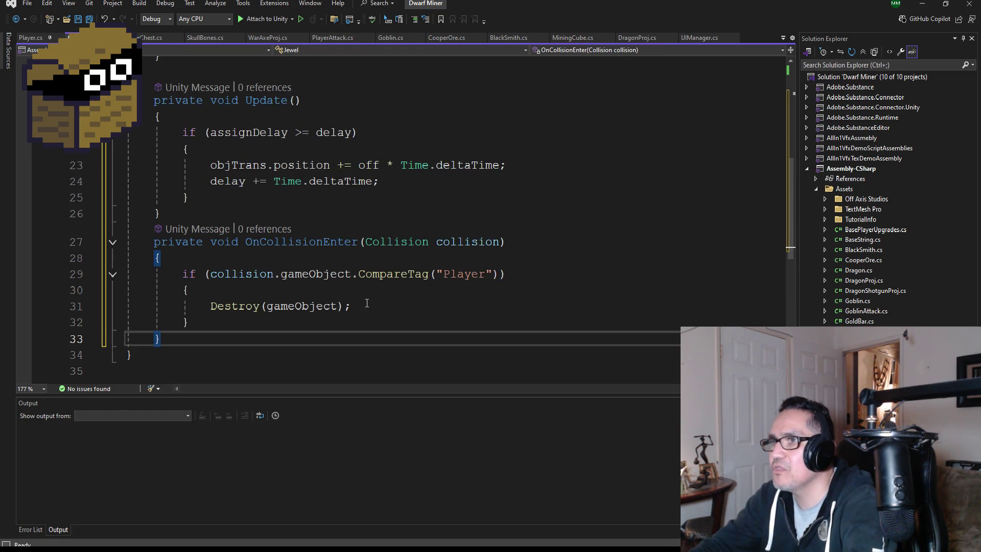
click(443, 278)
double_click(454, 276)
key(BackSpace)
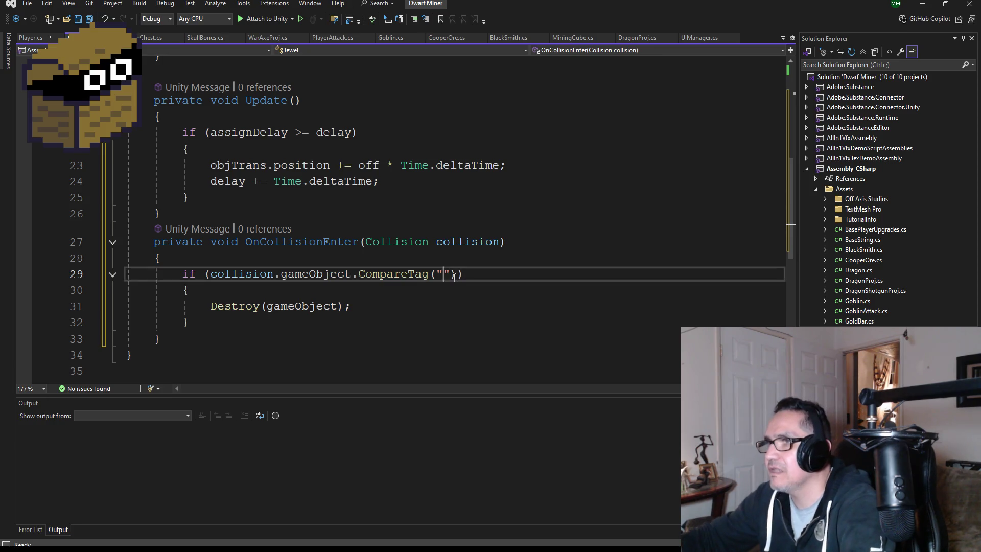
key(BackSpace)
key(BackSpace)
text(Bas)
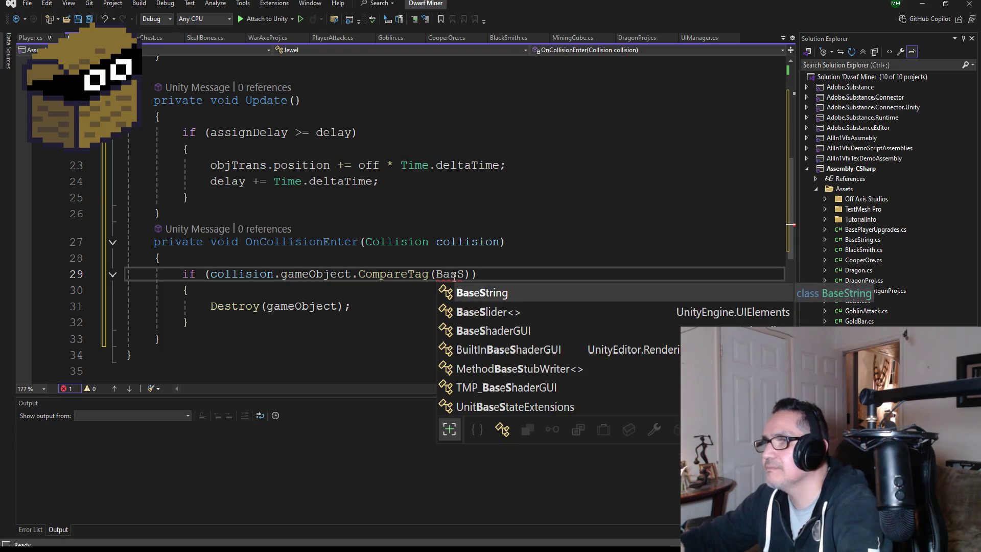
text(eSt)
key(Tab)
text(.Pla)
key(Tab)
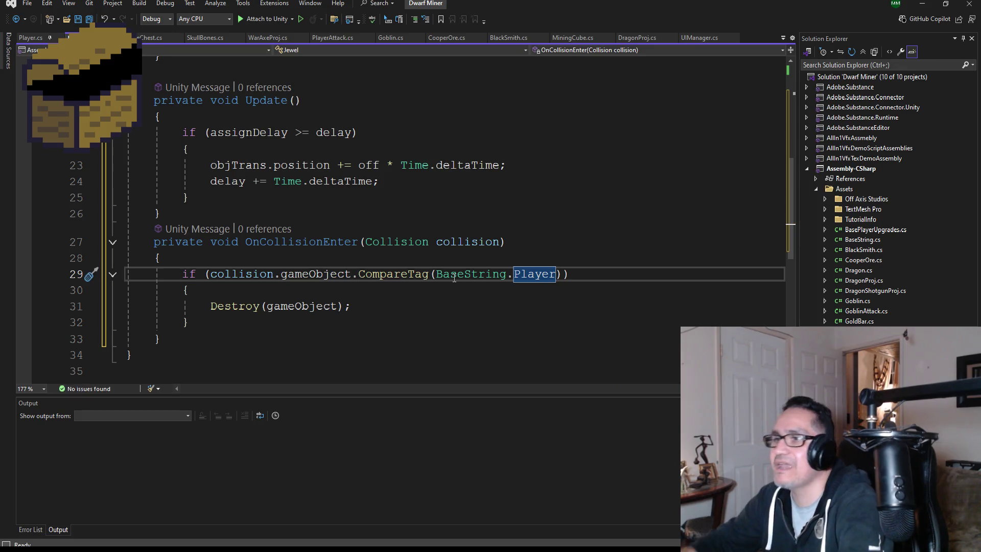
- Save all files and minimize both Visual Studio windows to return to Unity
click(89, 19)
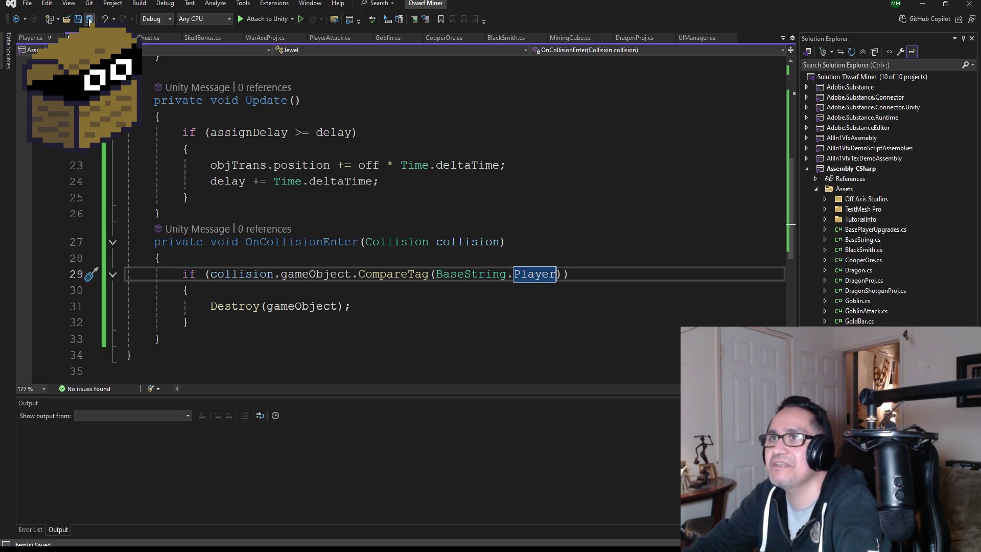
scroll(404, 335, down, 1)
scroll(405, 335, up, 7)
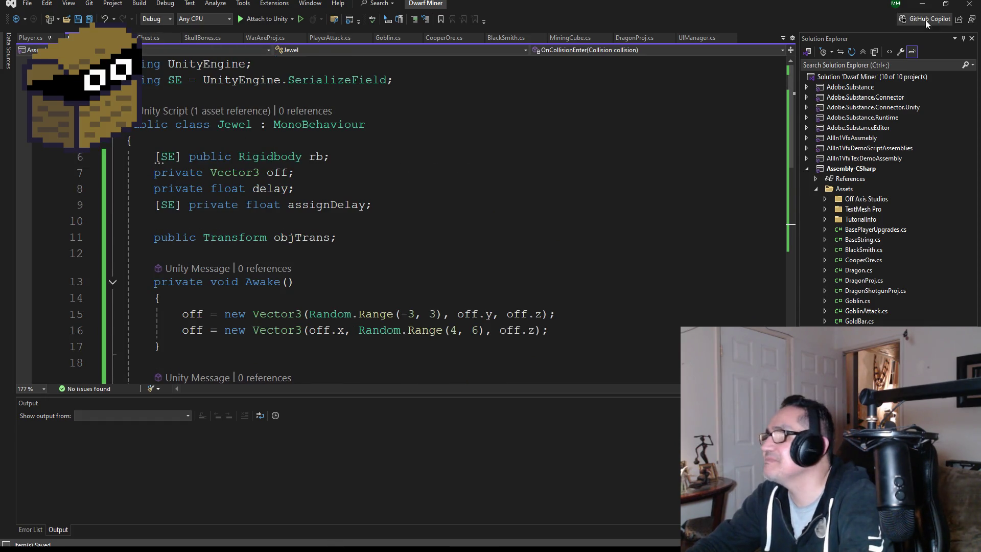
click(925, 3)
click(928, 3)
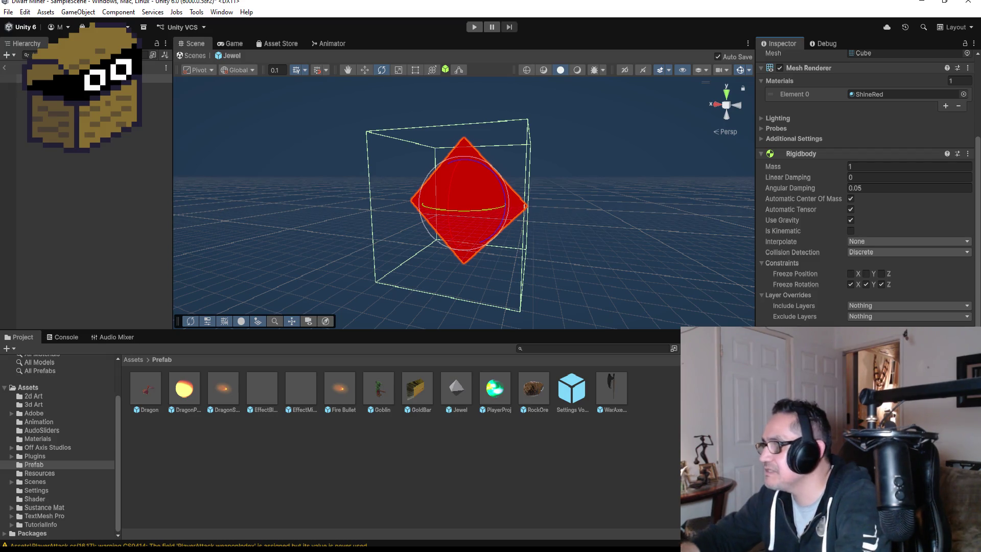
- Scroll through the Jewel Inspector and show the top-level Assets folder in the Project browser
scroll(809, 136, up, 4)
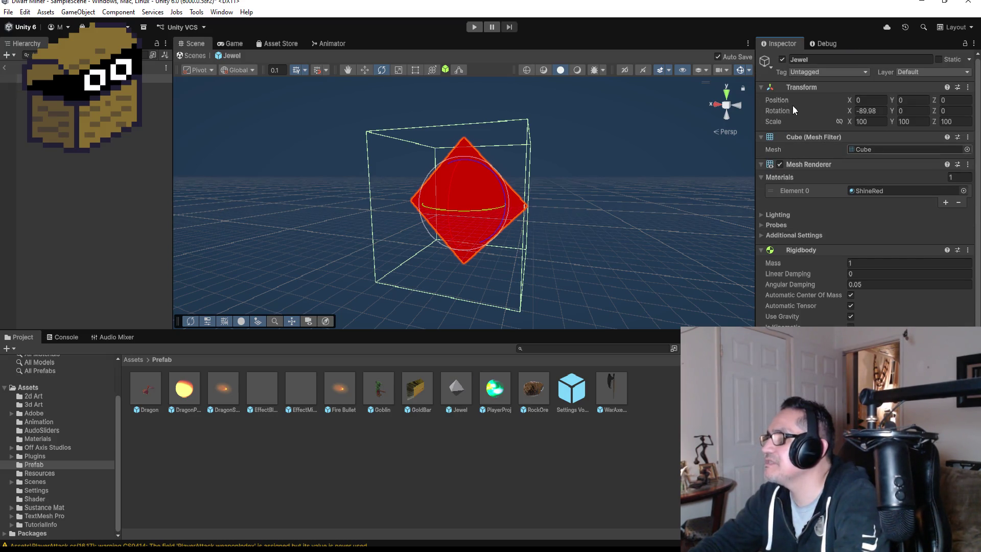
scroll(822, 181, down, 4)
scroll(807, 132, up, 4)
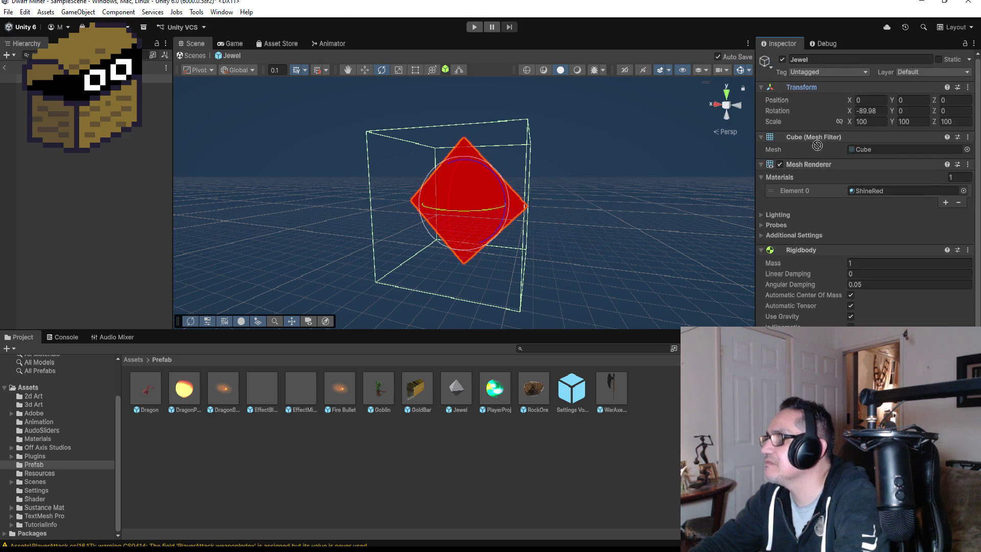
scroll(802, 89, down, 3)
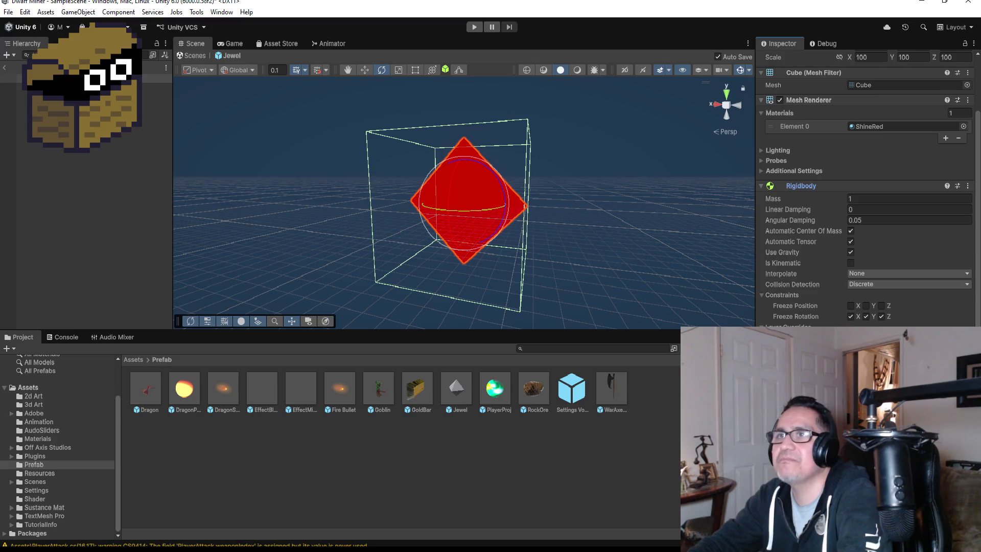
click(134, 359)
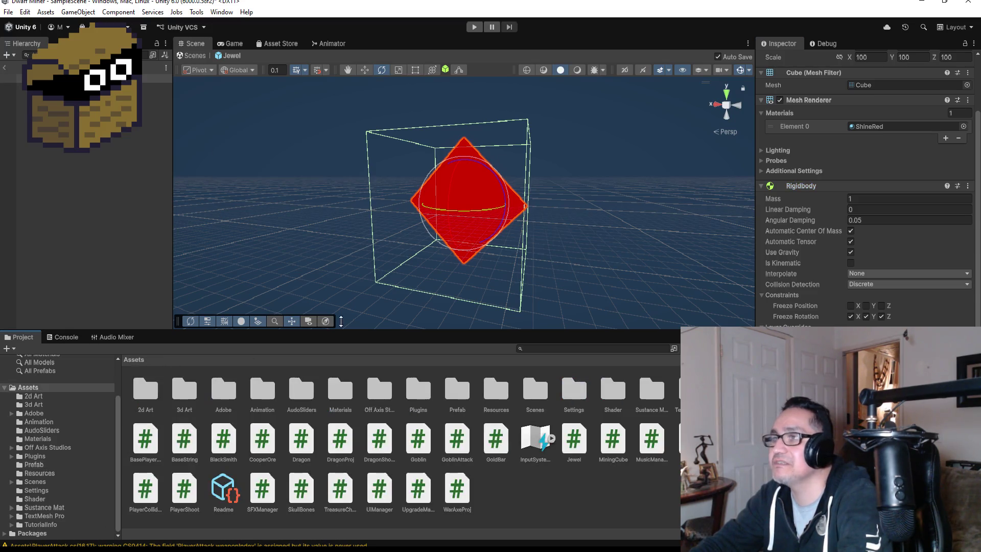
- Exit the Jewel prefab to the main scene, frame the TreasureChest, then switch to Discord
click(2, 68)
click(3, 70)
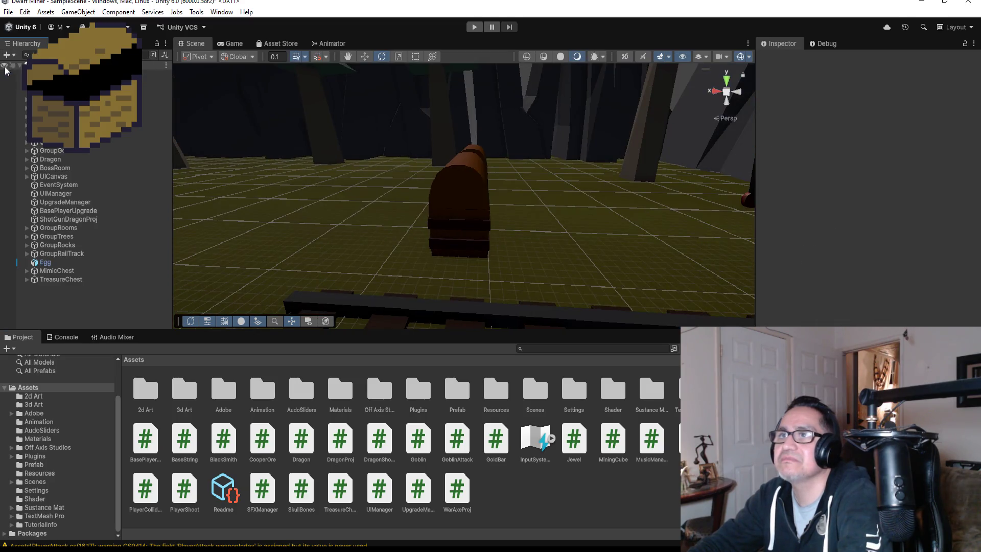
double_click(69, 281)
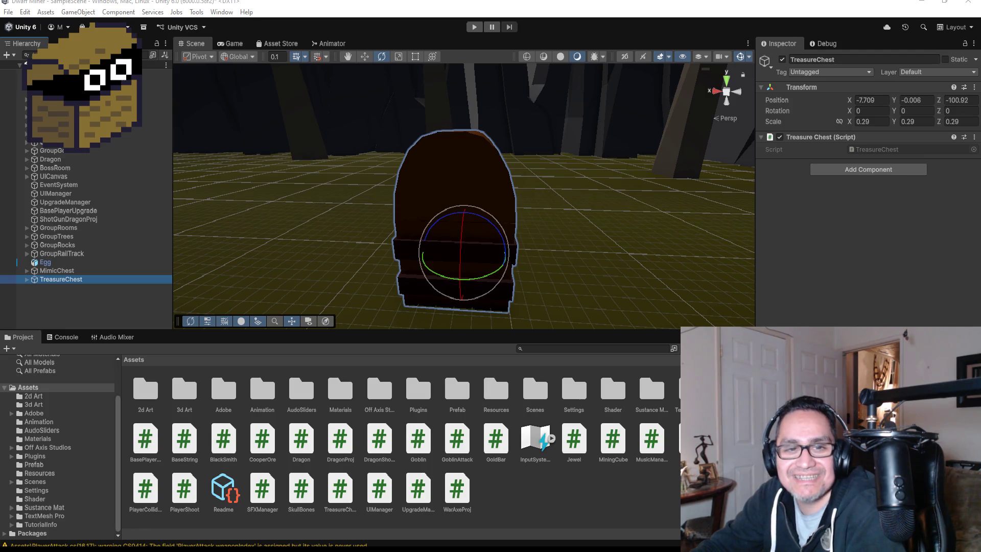
key(alt+Tab)
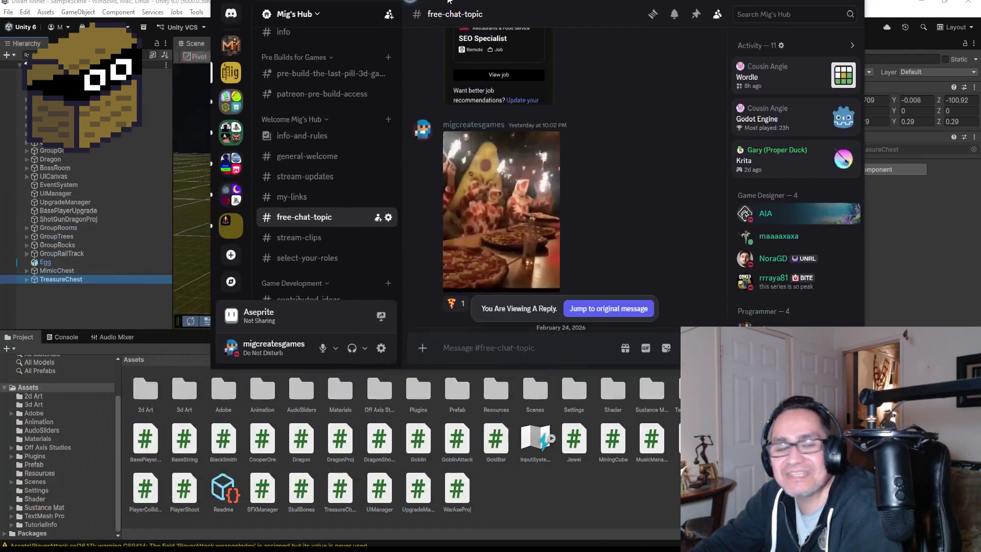
- Browse older free-chat-topic messages, jump to the original replied-to message, then return to Unity
scroll(393, 357, up, 2)
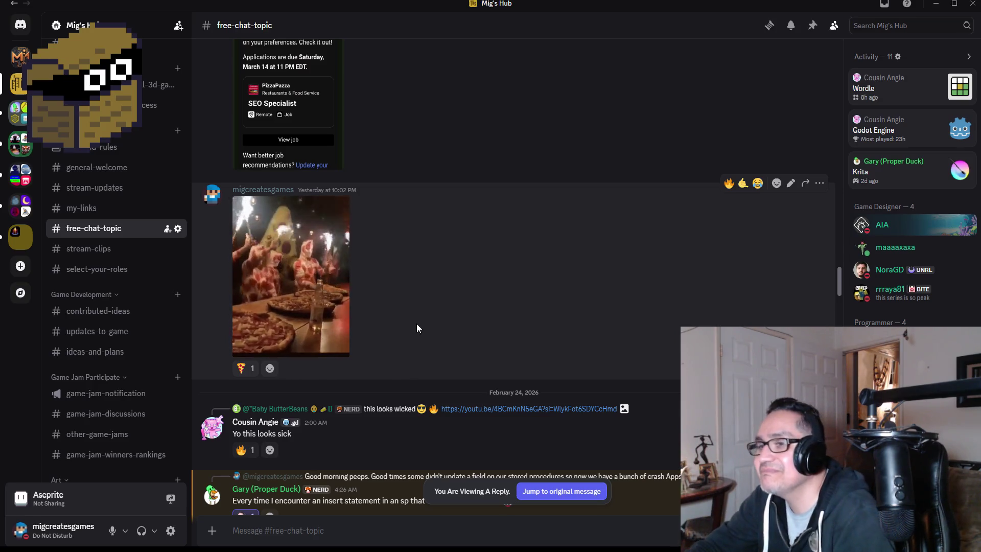
scroll(421, 323, down, 3)
click(567, 491)
scroll(592, 430, down, 1)
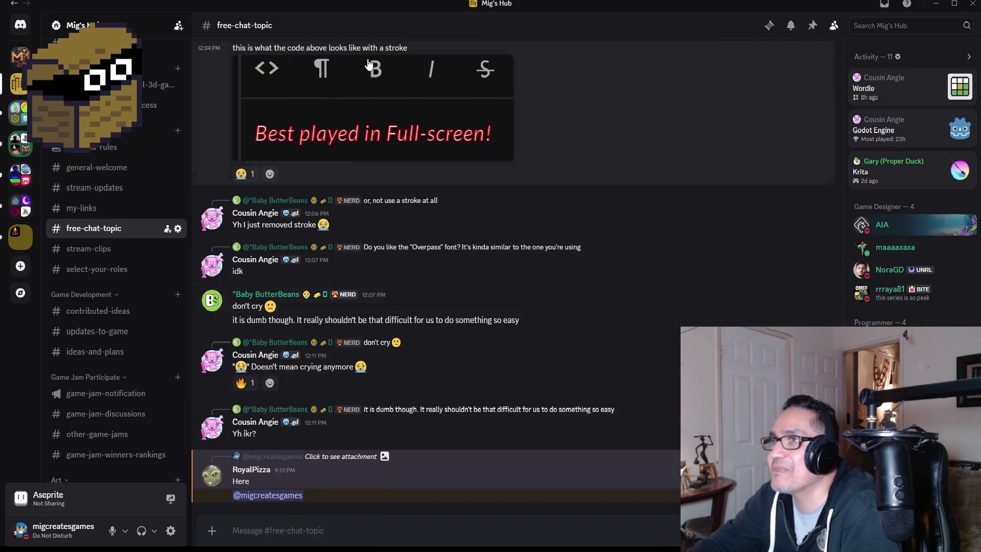
key(alt+Tab)
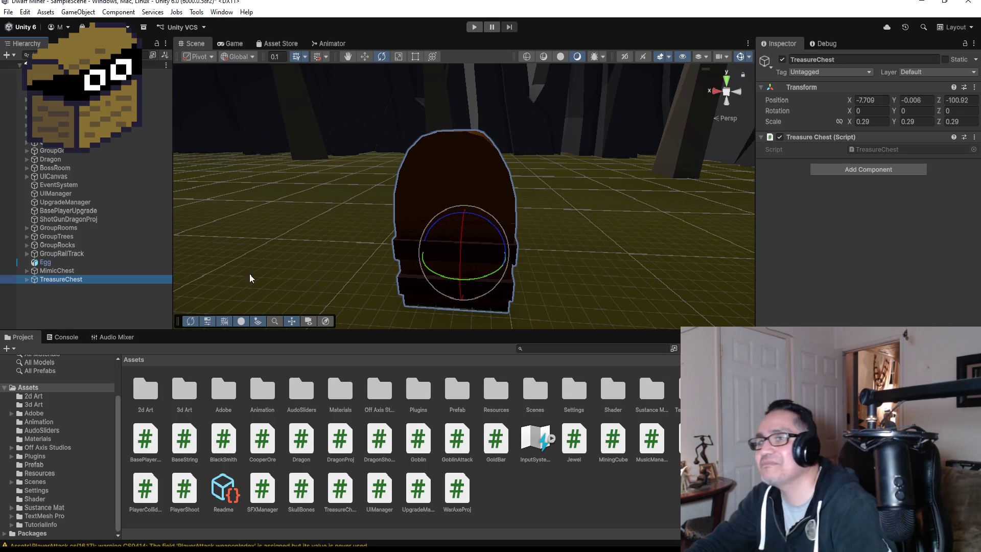
- Reselect TreasureChest, orbit the view, and dismiss Add Component without adding anything
click(101, 303)
click(87, 279)
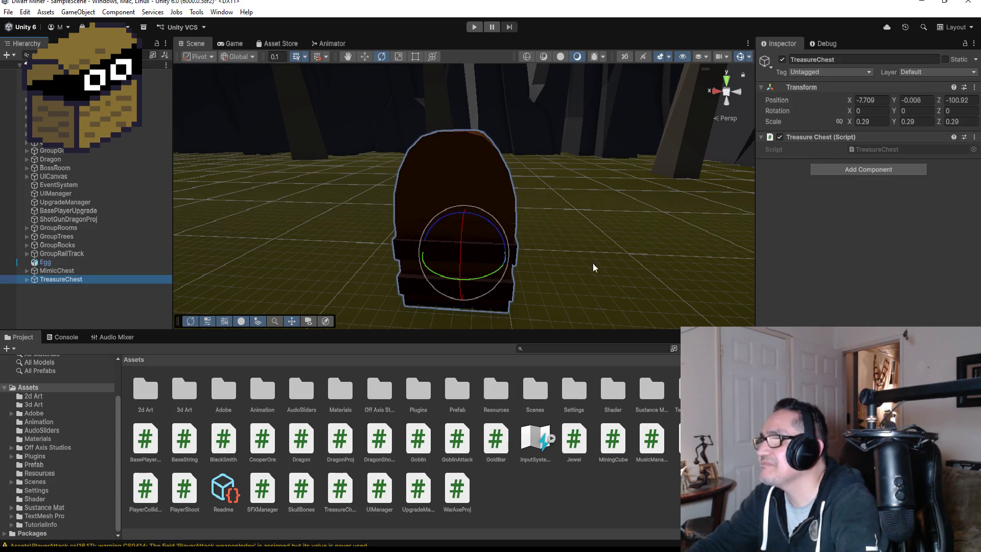
drag(639, 219, 623, 231)
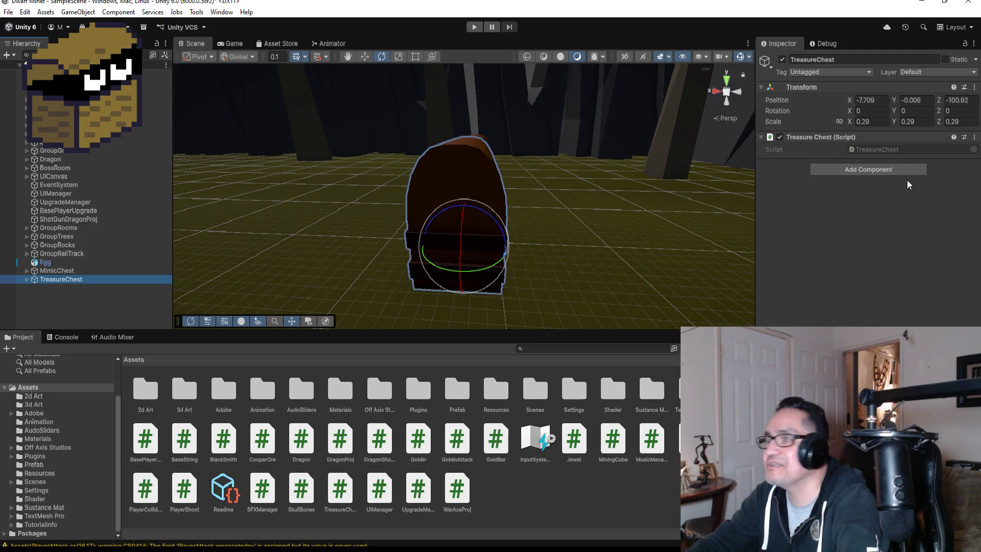
click(850, 172)
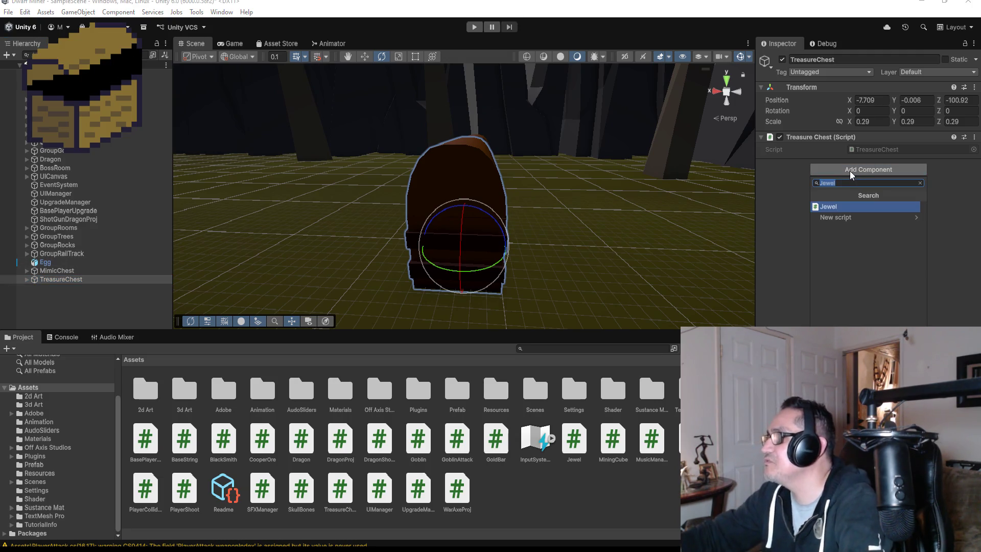
click(779, 193)
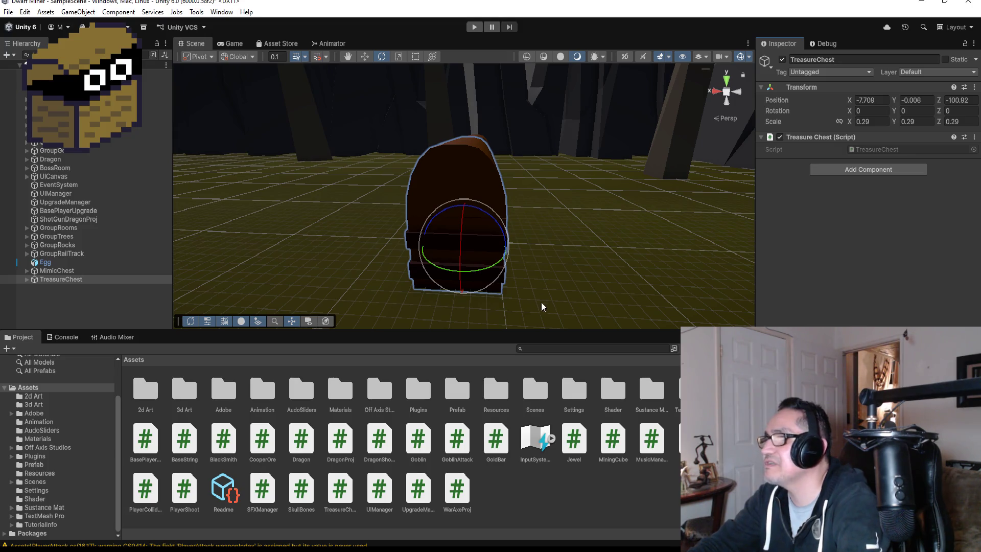
- Switch the scene to Front view and select the chest's Top lid
click(491, 182)
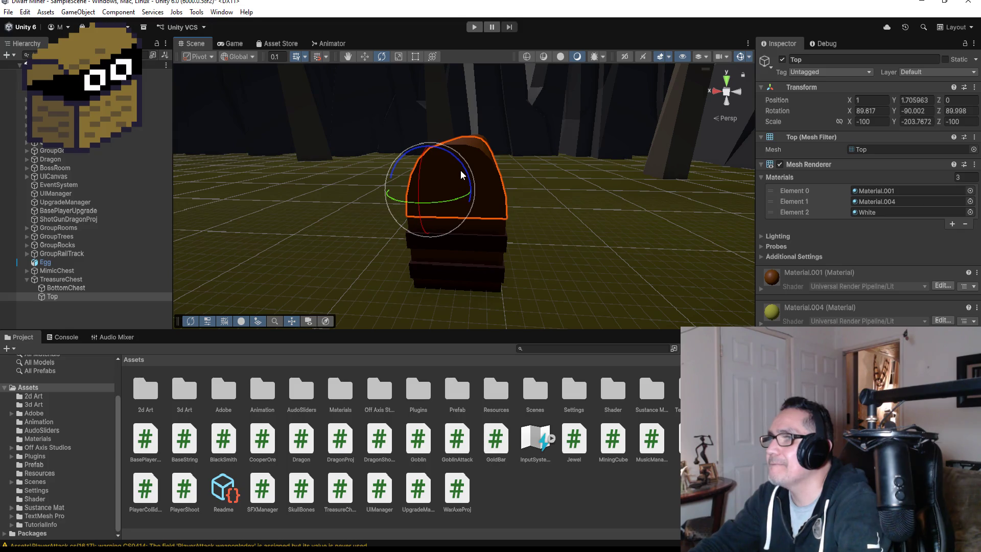
click(60, 279)
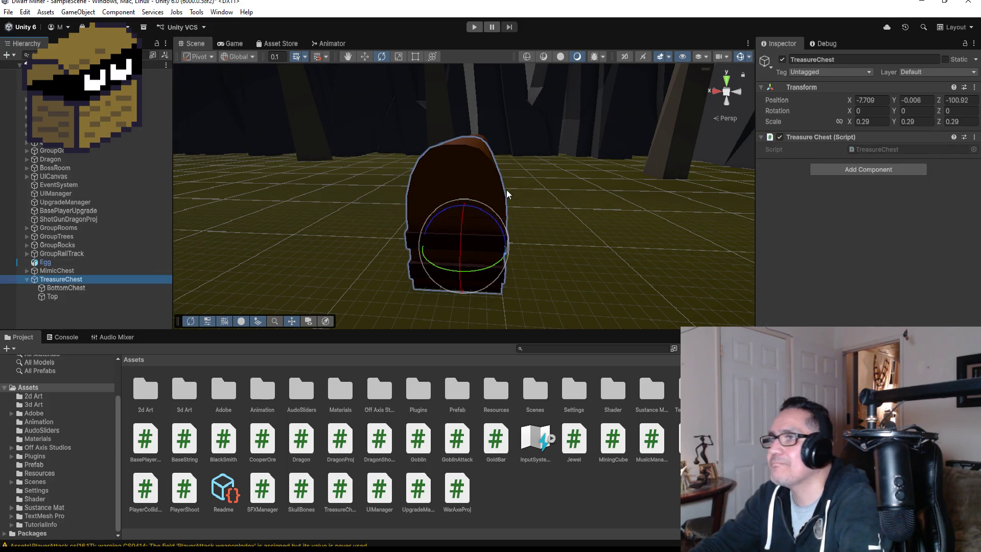
click(717, 91)
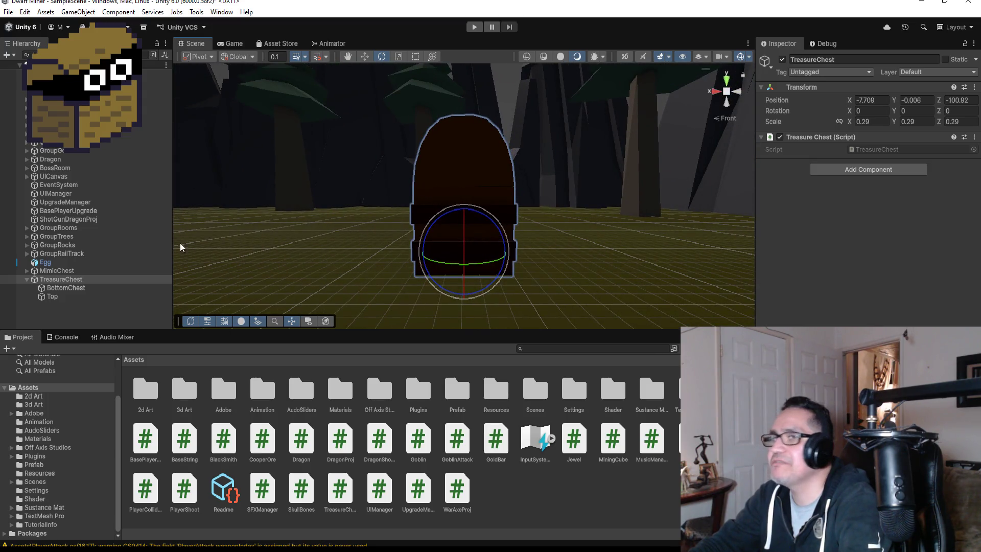
click(66, 298)
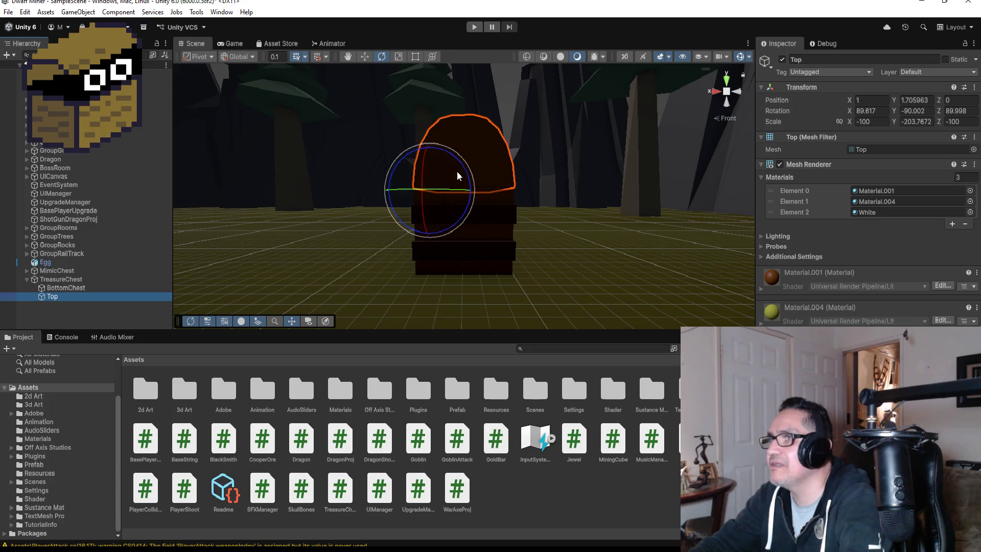
- Rotate the Top lid open to X -19.525, then reselect TreasureChest
mouse_move(462, 167)
mouse_down()
mouse_move(381, 80)
mouse_move(333, 70)
mouse_move(547, 276)
mouse_up()
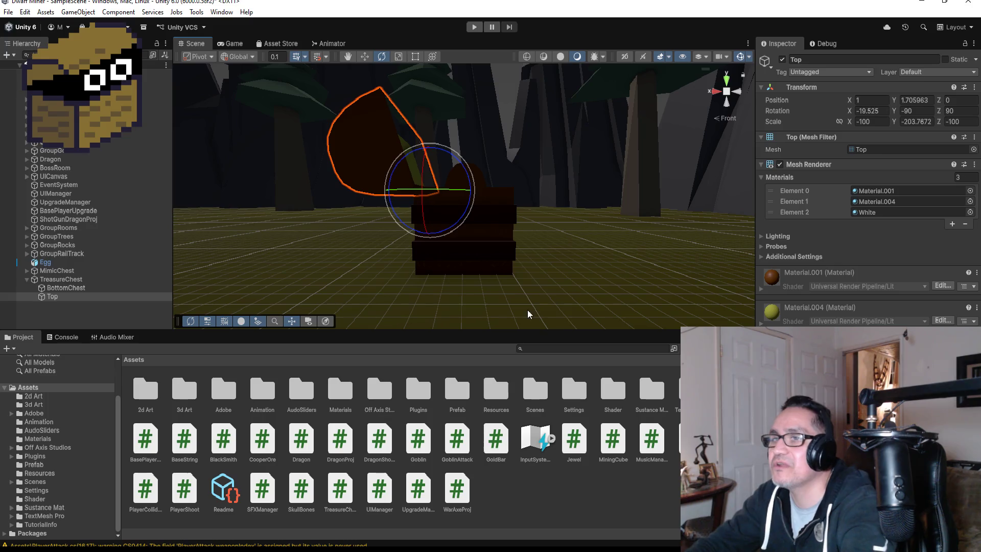
click(87, 308)
click(82, 273)
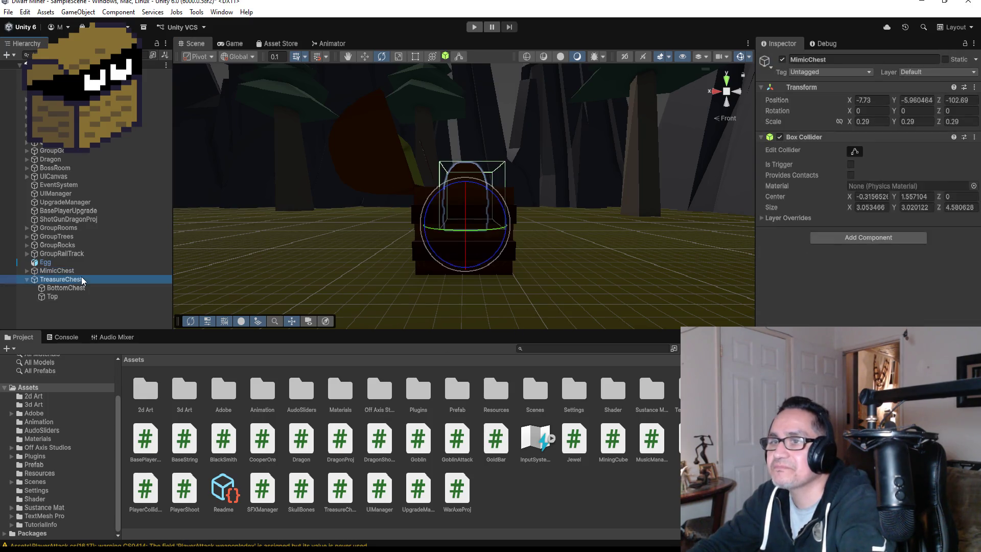
click(83, 280)
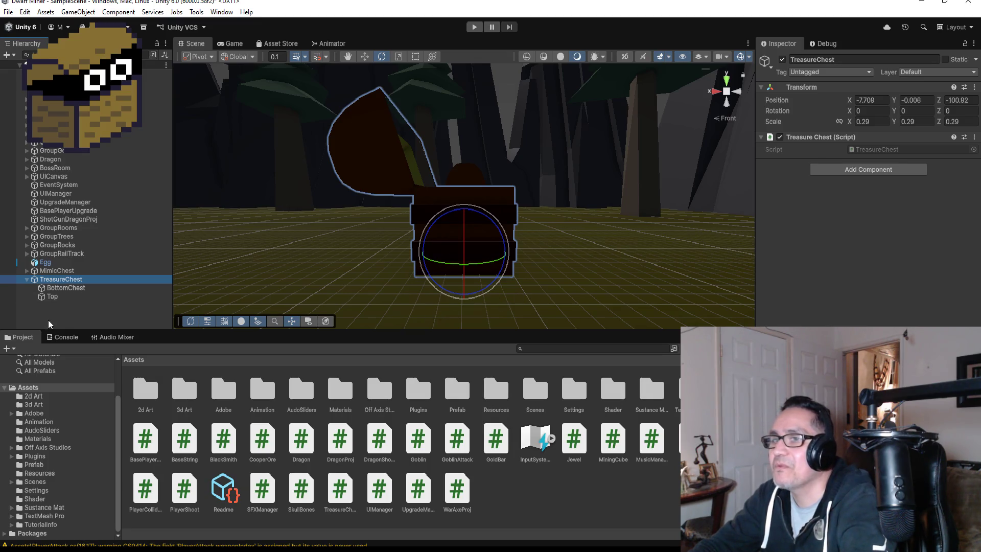
- Add an empty child object under TreasureChest and rename it Pos
right_click(74, 281)
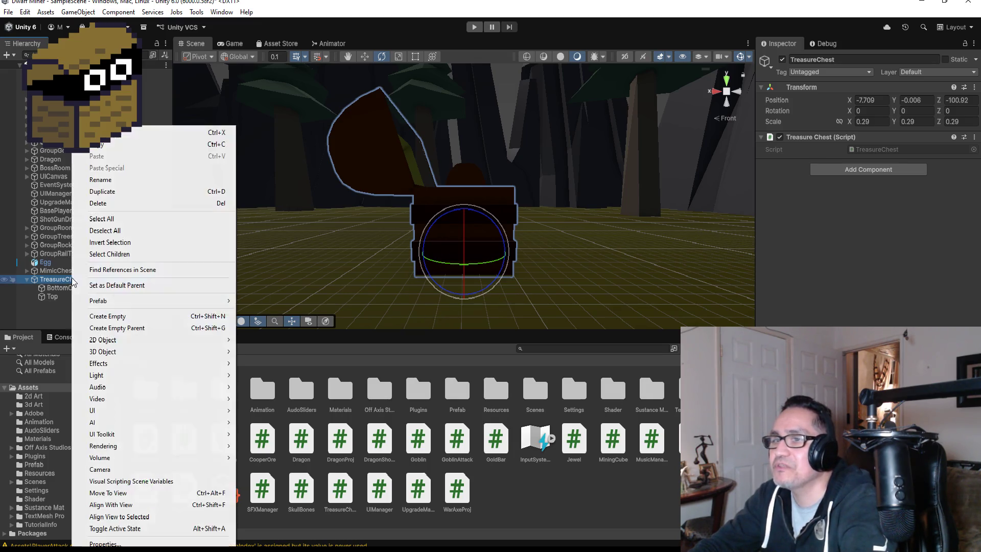
click(128, 319)
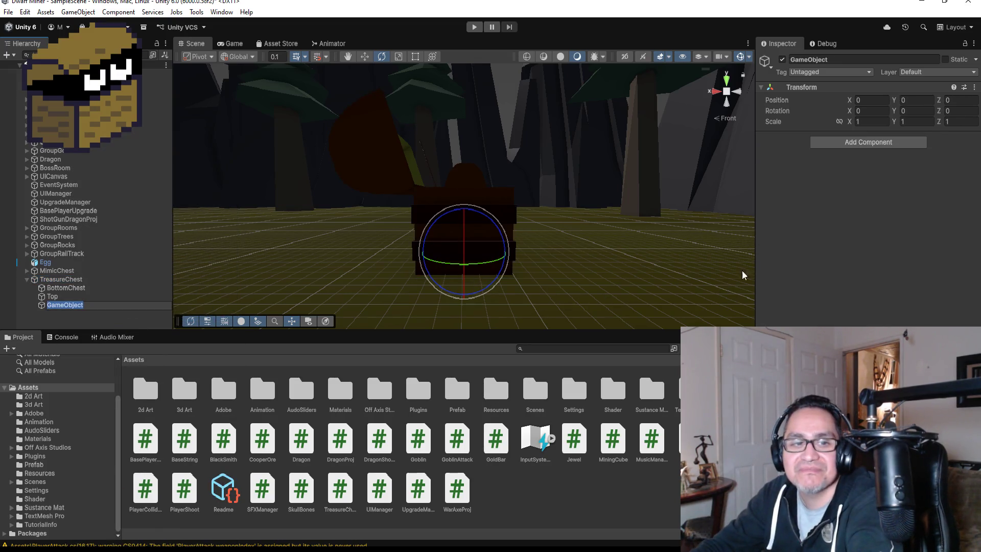
click(853, 60)
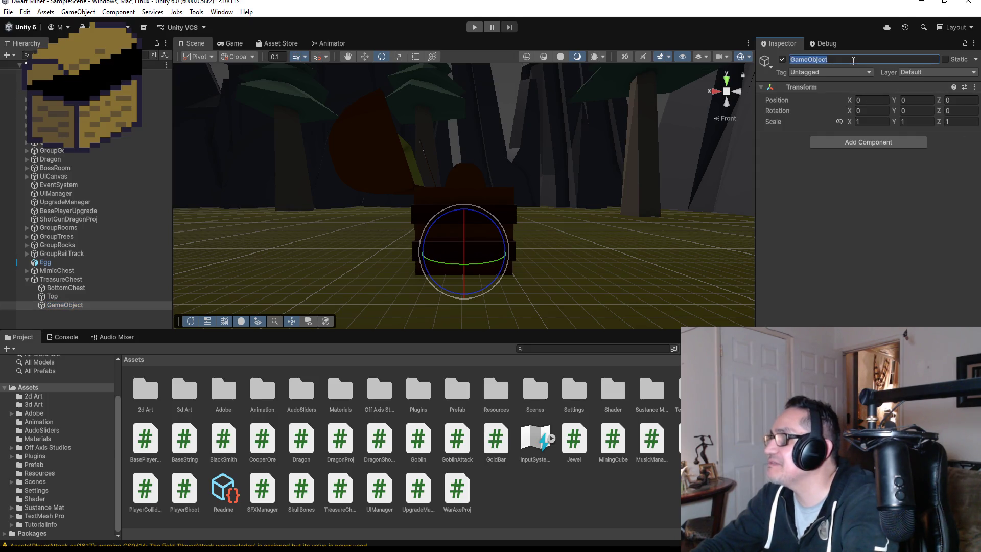
text(Pos)
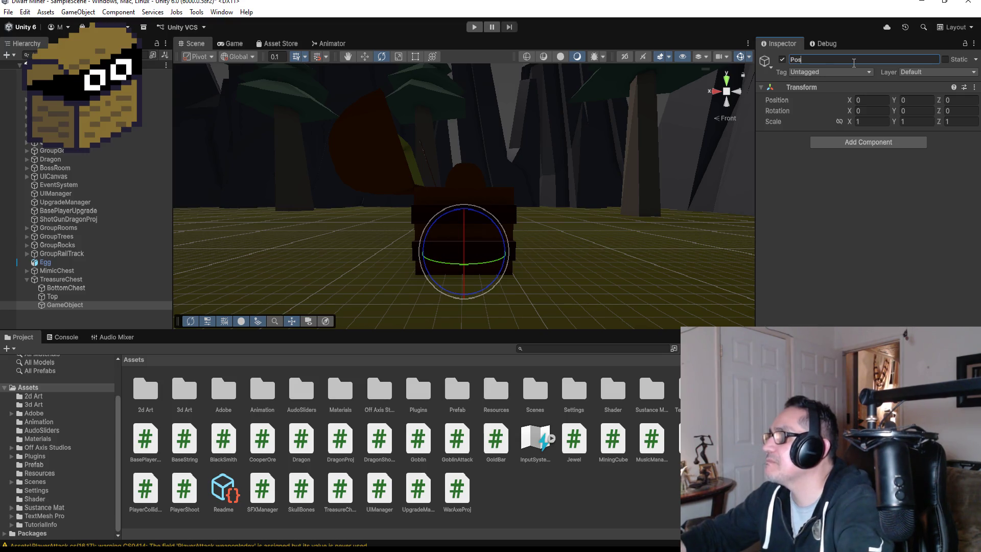
key(Return)
- Move Pos up to Y 1.744828, just above the chest
click(365, 57)
drag(467, 208, 470, 128)
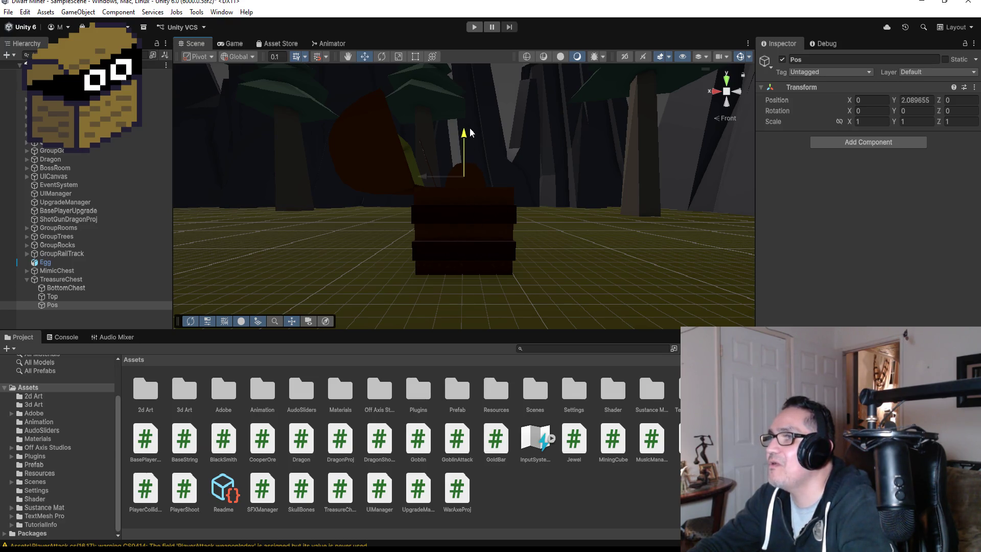
mouse_move(593, 177)
alt+mouse_down()
mouse_move(397, 250)
mouse_move(585, 265)
mouse_move(620, 228)
alt+mouse_up()
drag(468, 133, 468, 146)
alt+drag(553, 243, 560, 174)
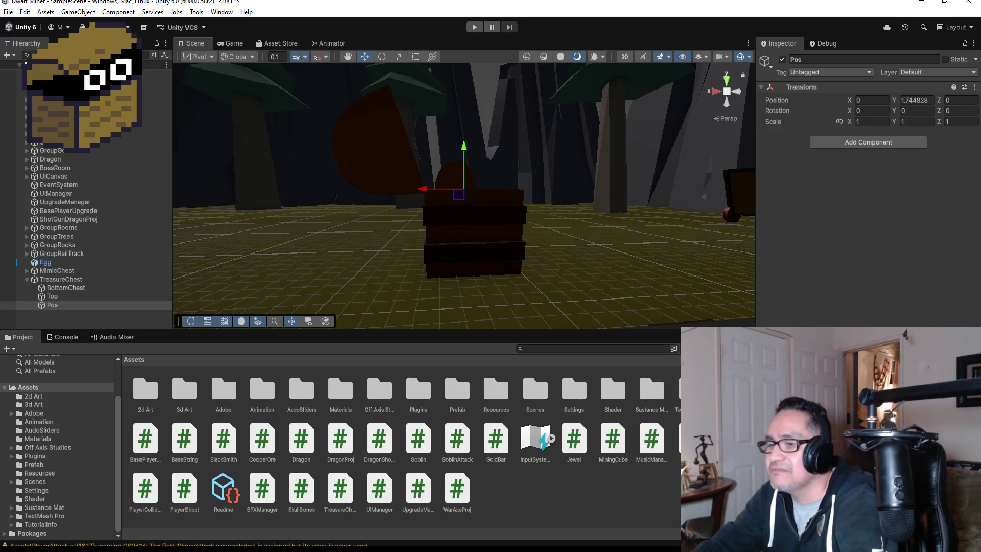
click(267, 507)
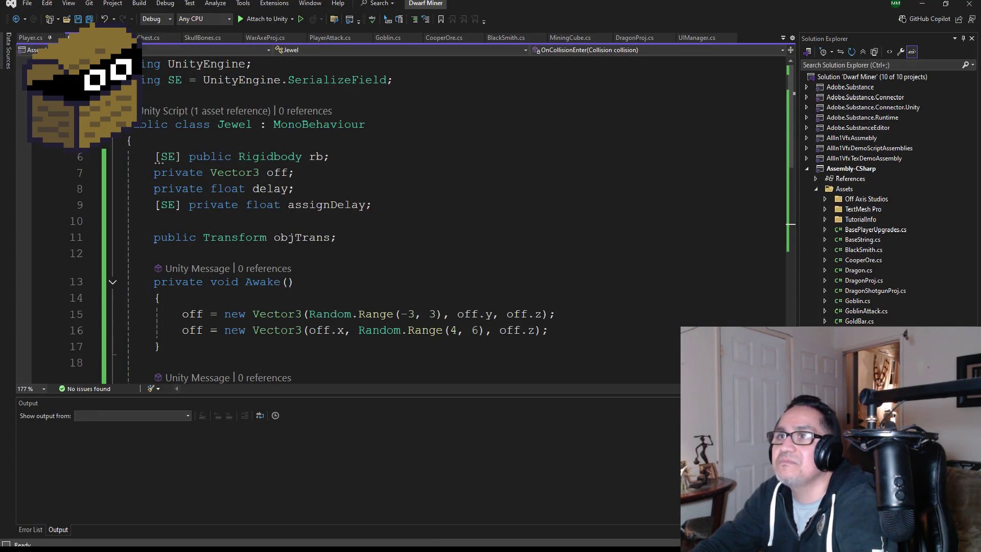
- In TreasureChest.cs, add [SE] private GameObject fields JewelObj and GoldObj
click(151, 38)
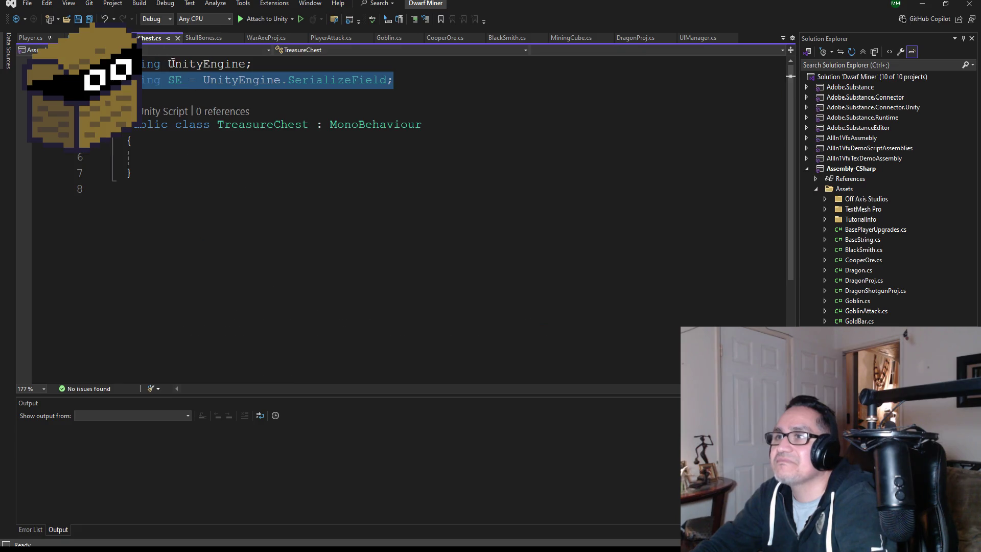
click(207, 156)
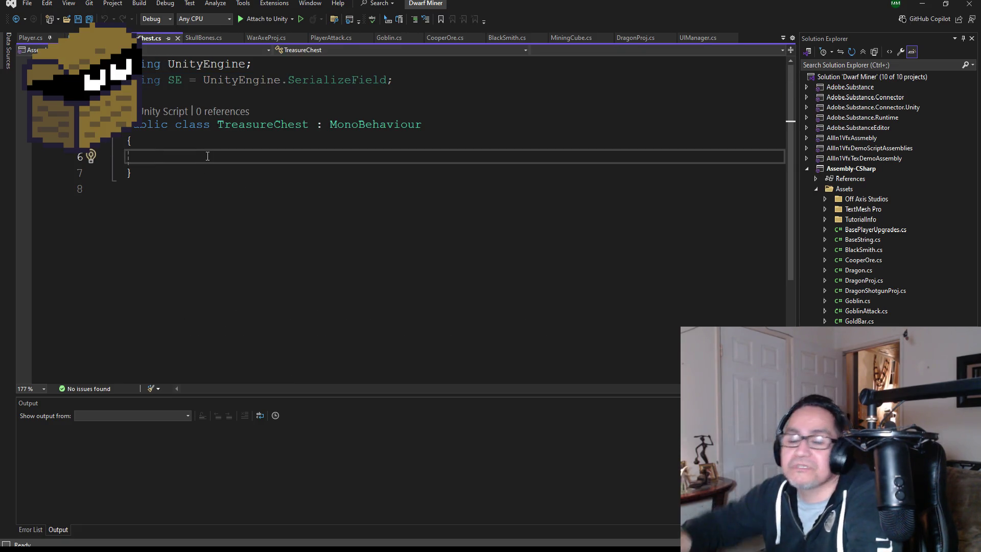
text([SE])
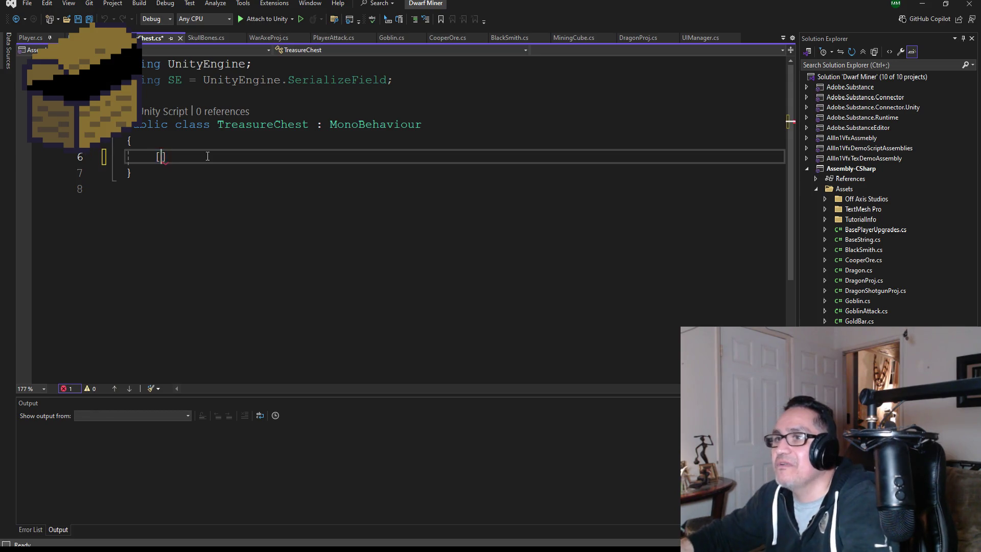
text(private )
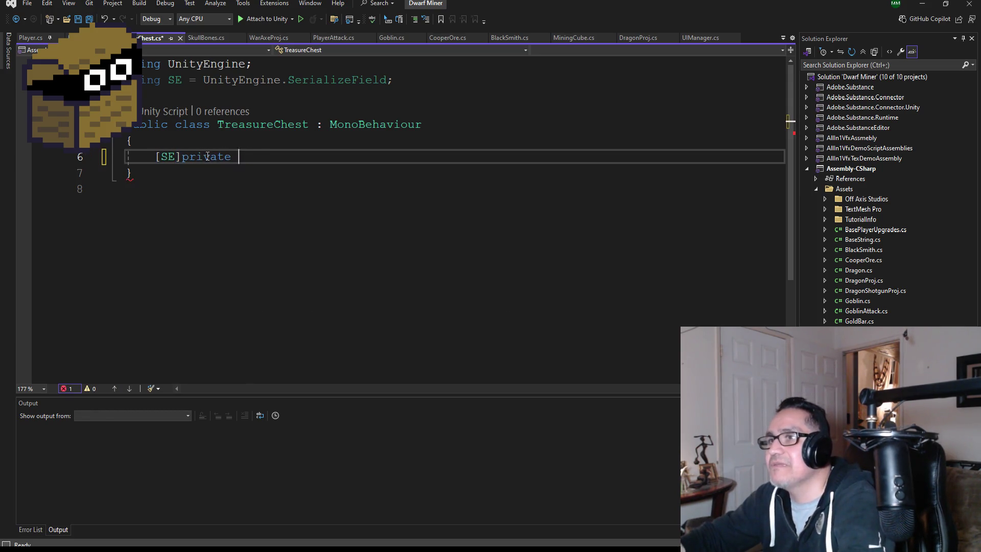
text(GameObject Jewewl)
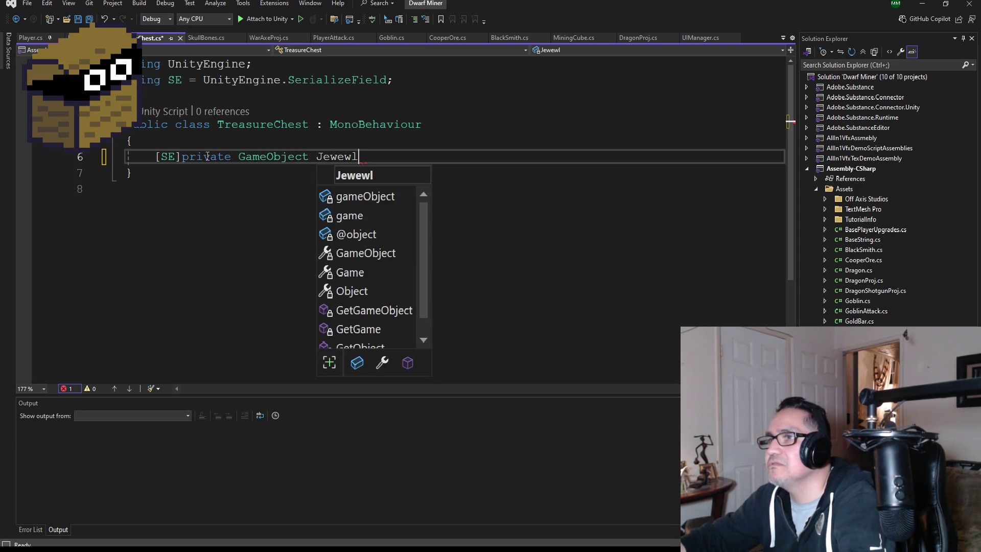
key(BackSpace)
text(lObj)
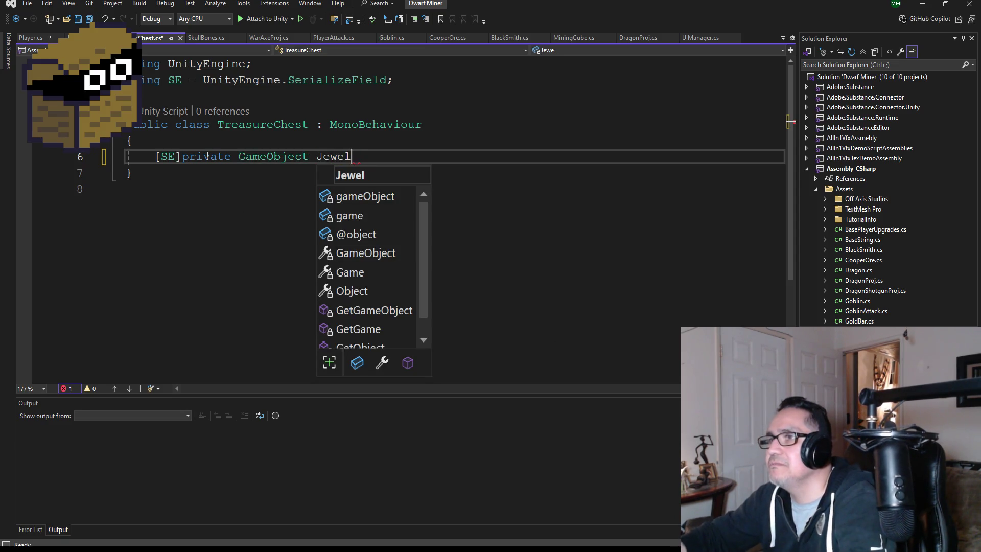
text(;)
key(Return)
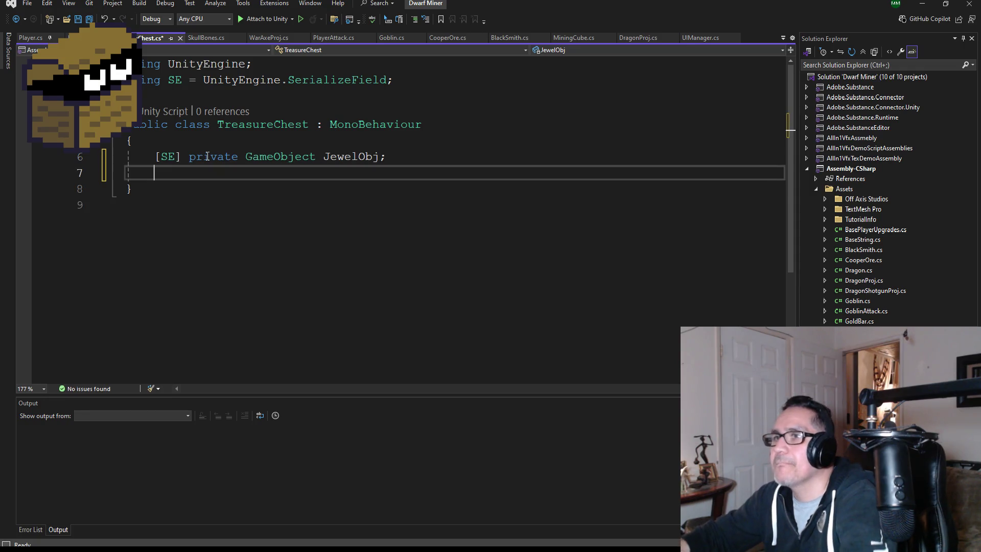
text([SE] priv)
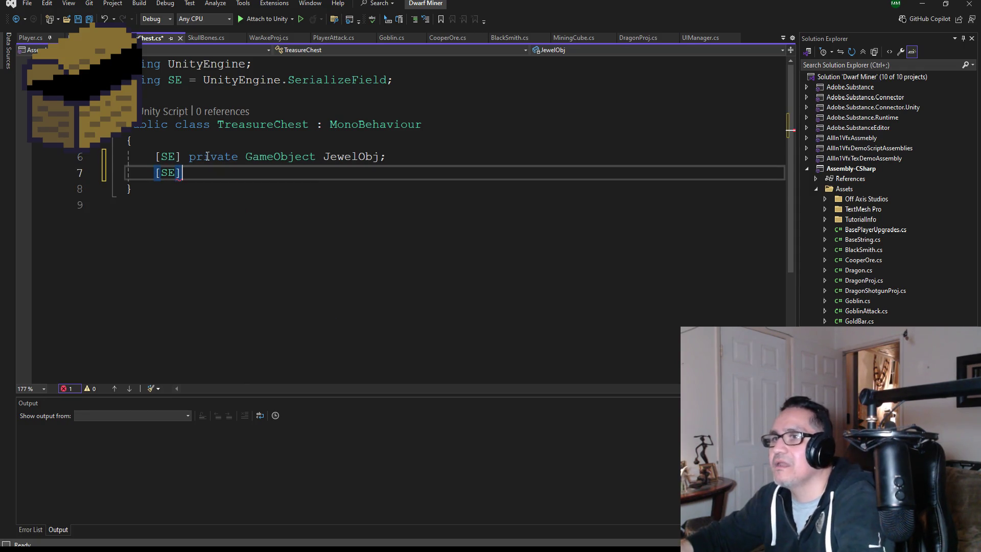
text(ate Gam)
key(Tab)
text(Gold)
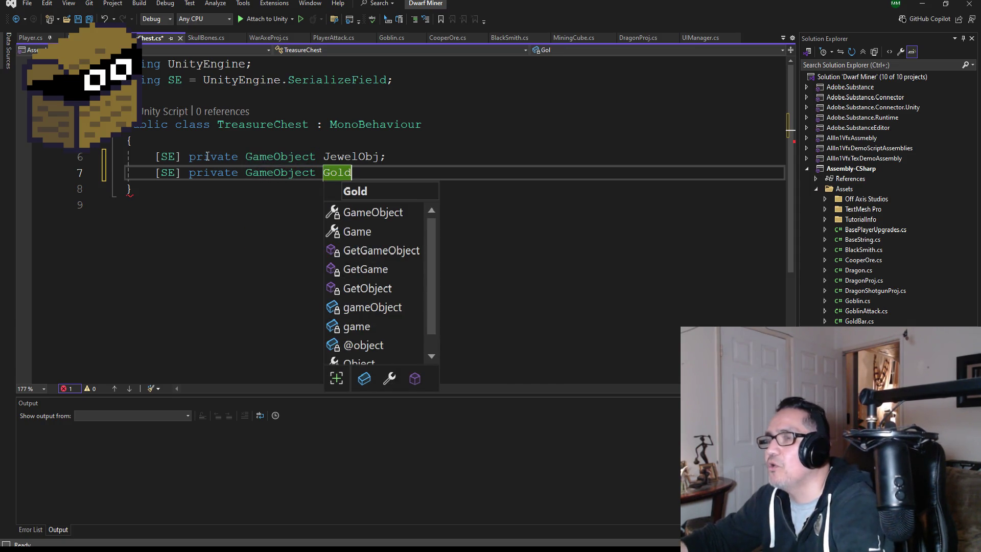
text(Obj;)
key(Return)
key(Return)
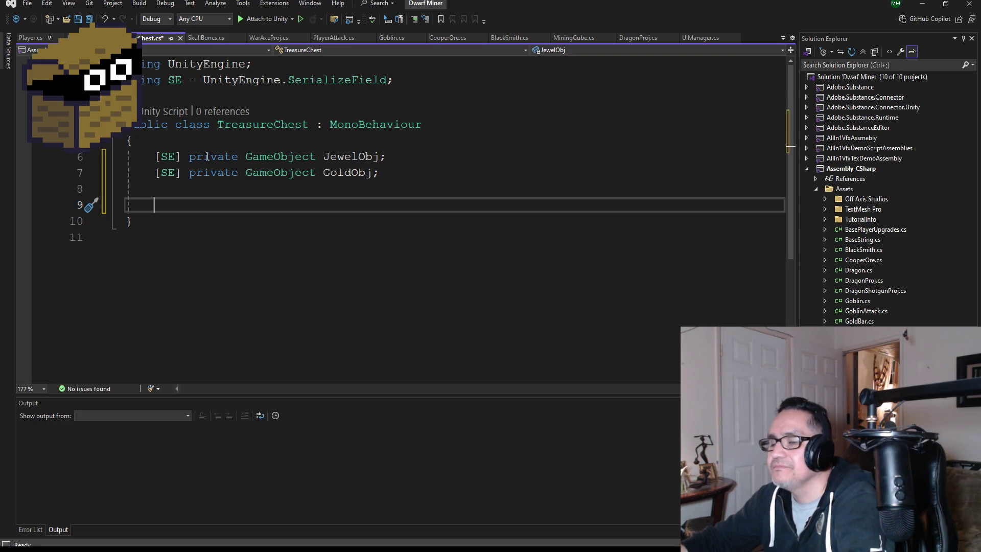
- Add a [SE] private Transform pos field and save the script
text(voi)
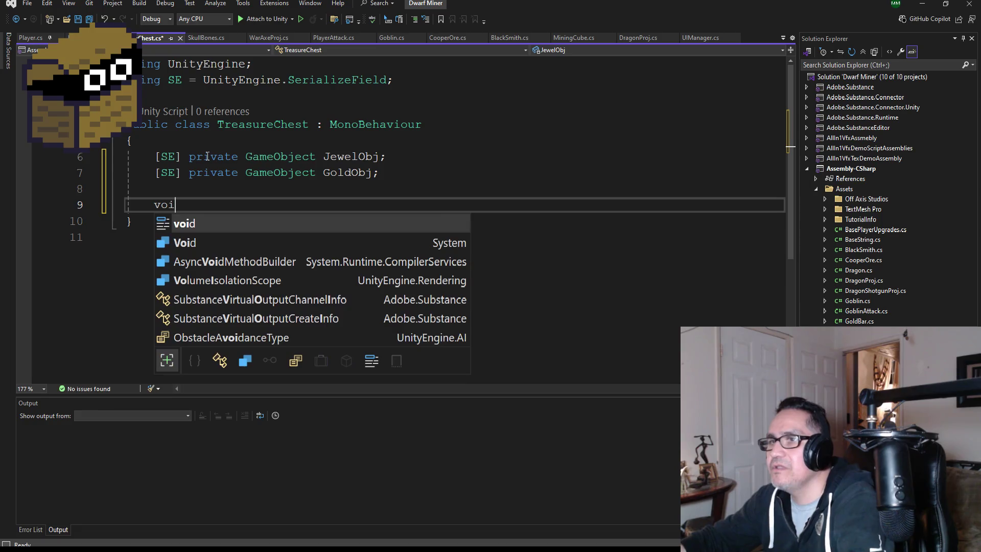
key(BackSpace)
key(BackSpace)
key(BackSpace)
key(Escape)
key(BackSpace)
key(BackSpace)
key(BackSpace)
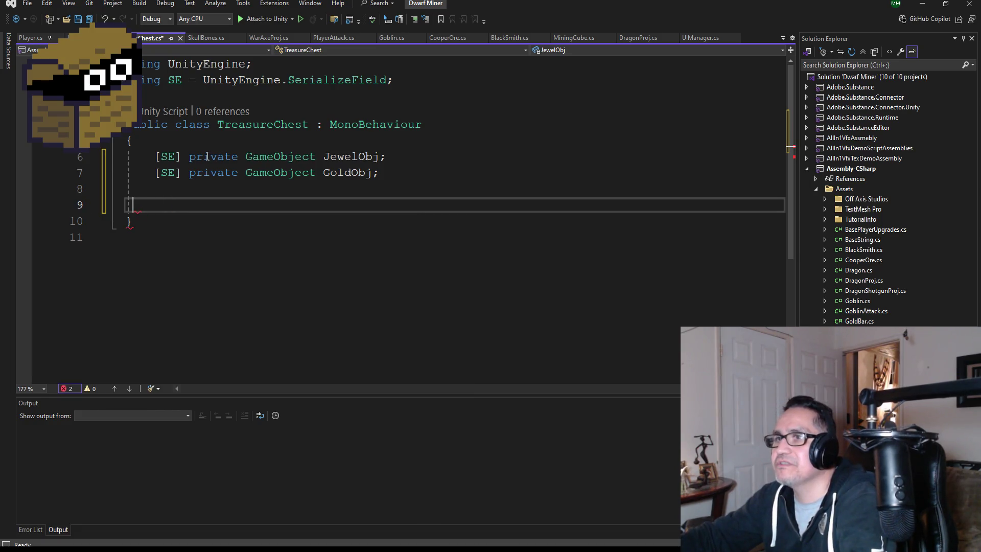
text([SE])
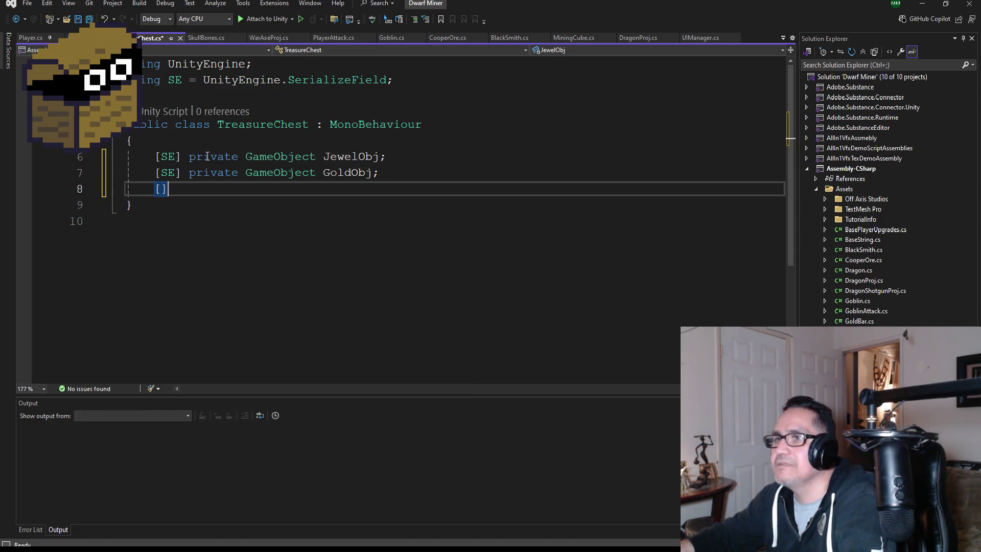
text( private )
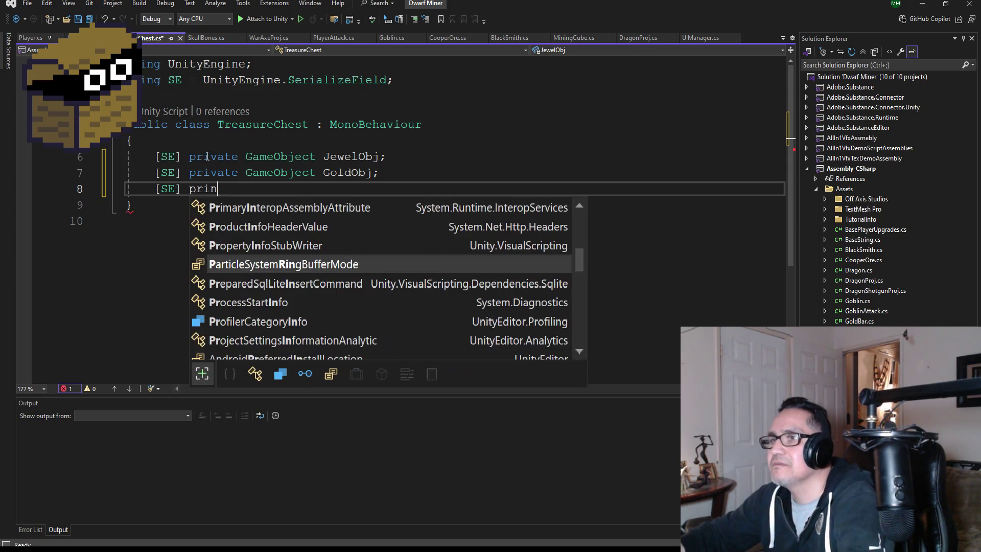
text(Tran)
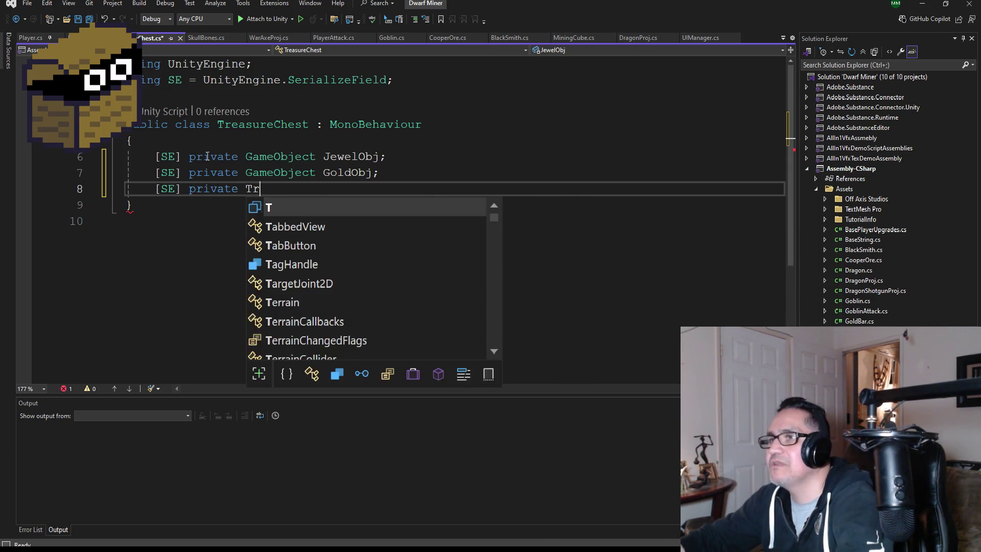
key(Down)
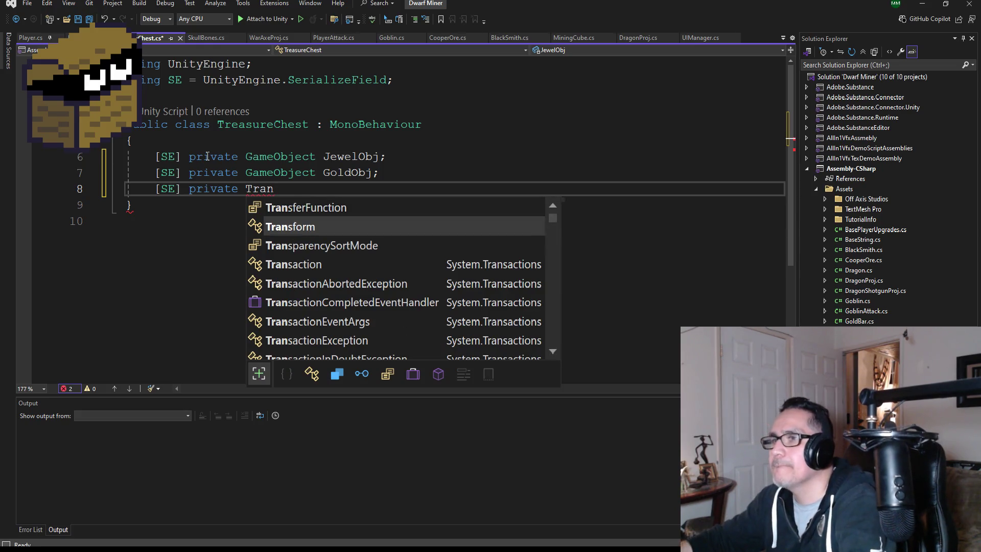
key(space)
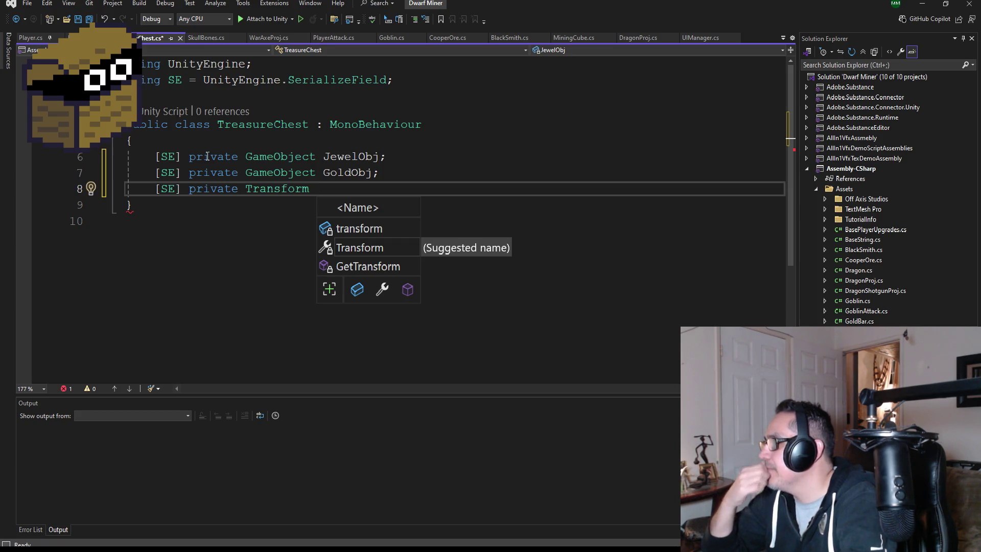
text(pos)
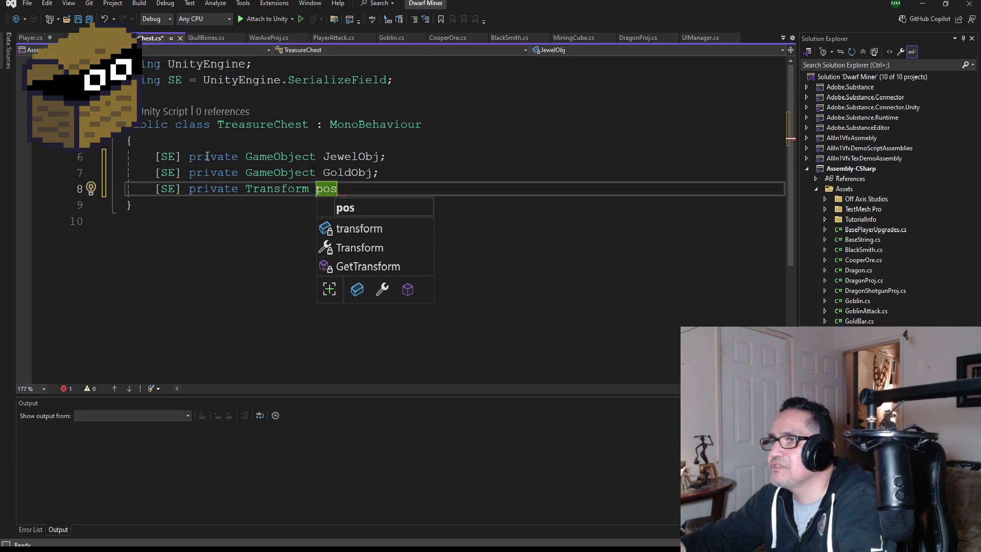
text(;)
key(Return)
key(Return)
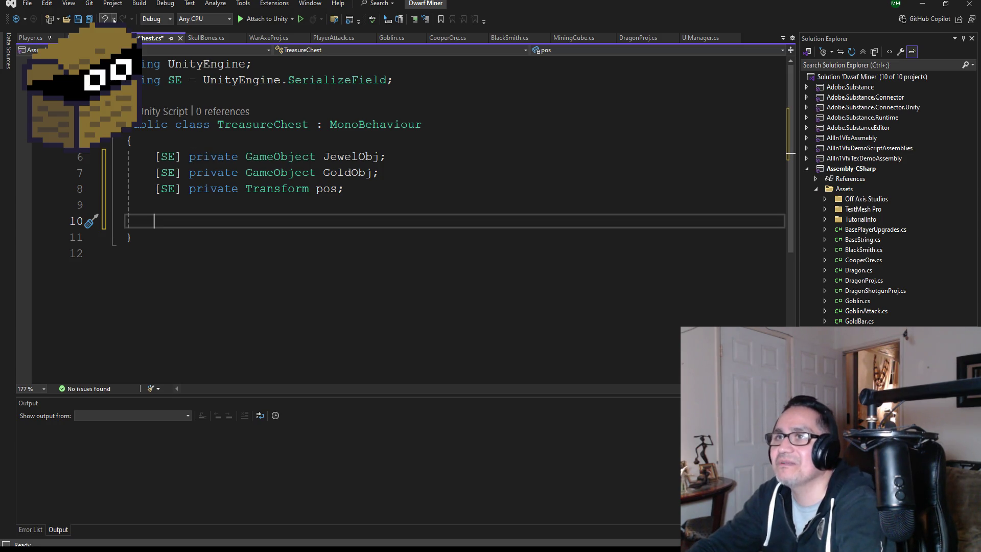
click(84, 21)
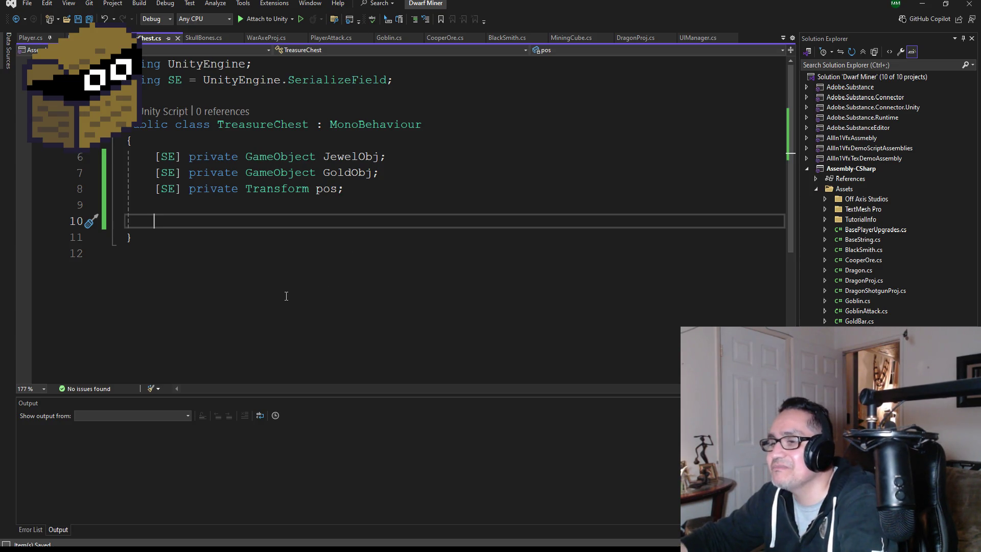
- Delete the empty Update method and add an OnCollisionEnter method stub
text(void)
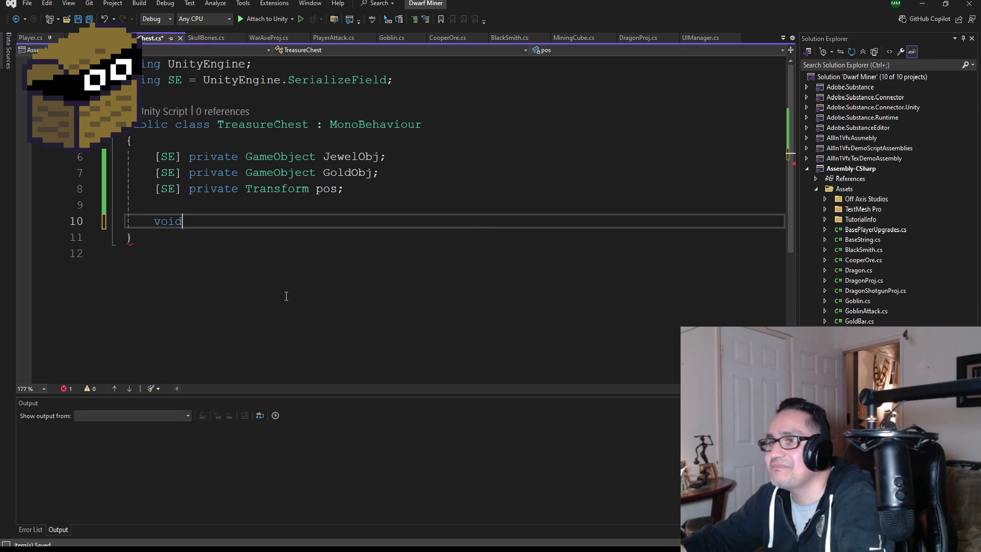
text(void )
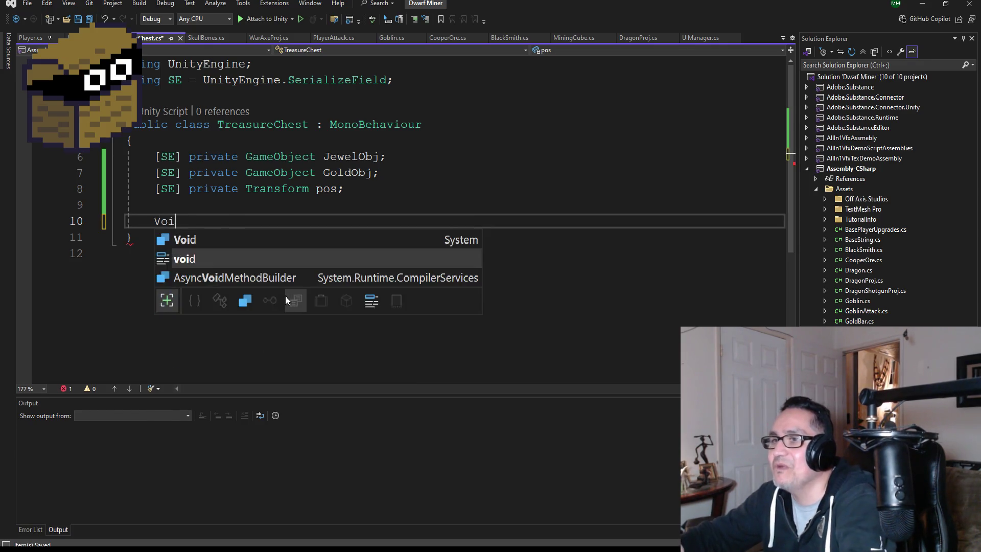
text(Up)
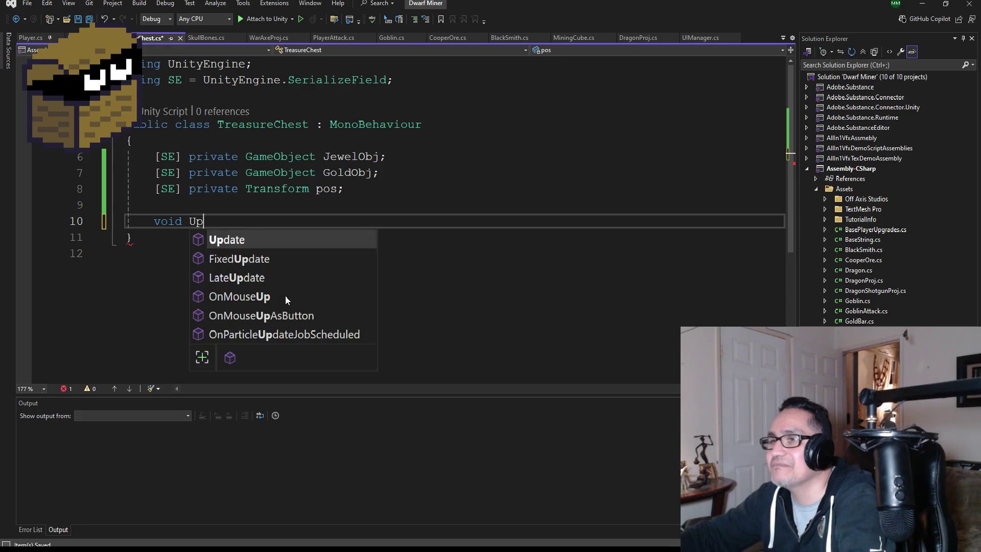
key(Return)
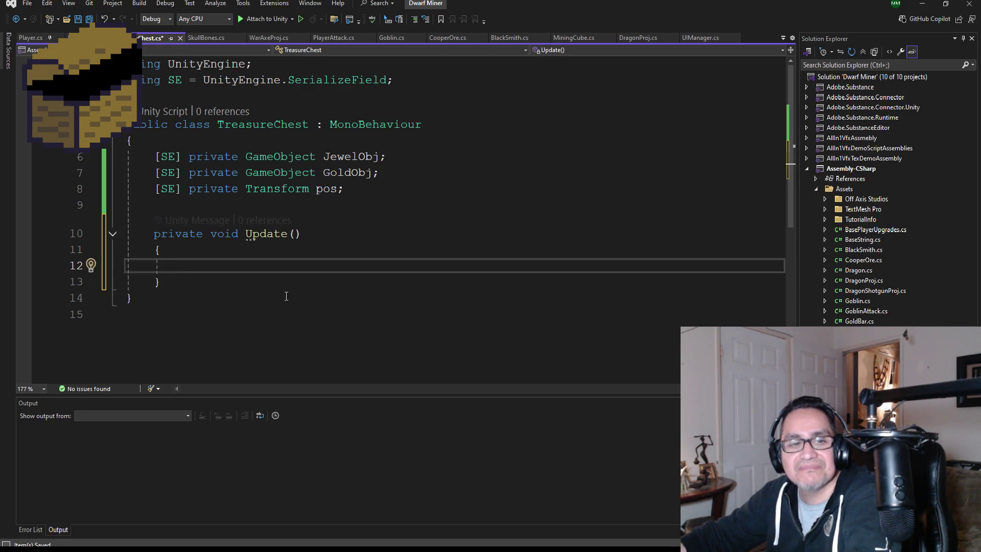
mouse_move(224, 278)
mouse_down()
mouse_move(196, 280)
mouse_move(113, 231)
mouse_up()
key(Delete)
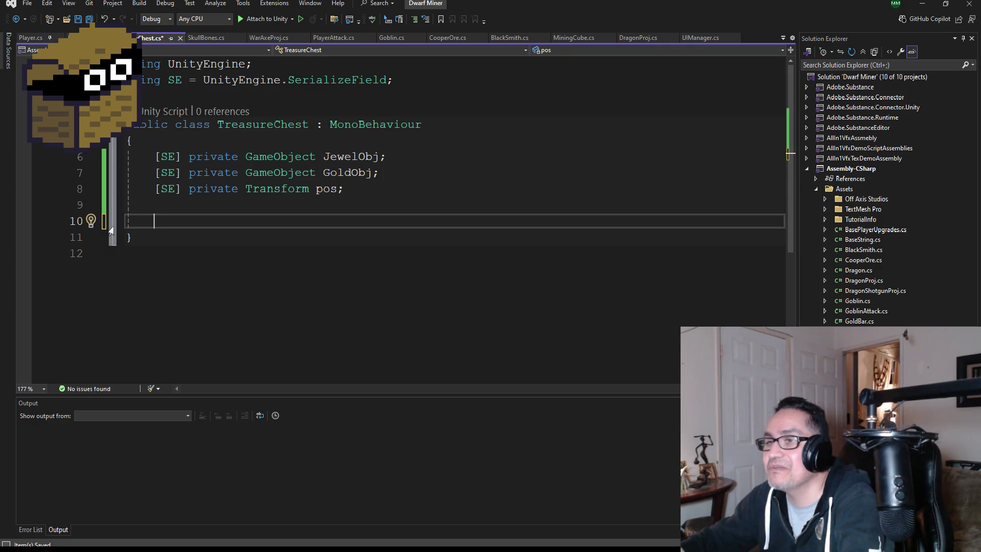
text(on)
key(BackSpace)
text(vo)
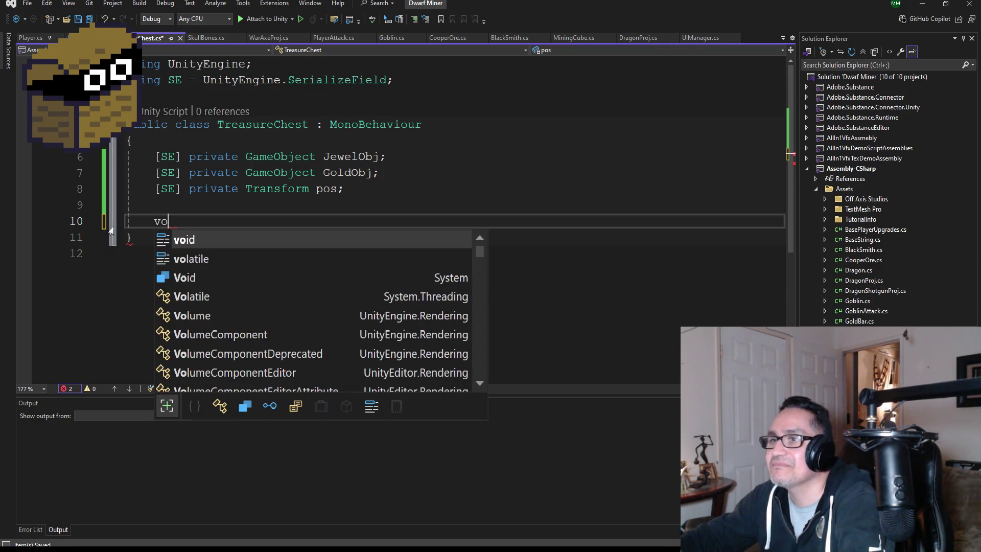
text(id On)
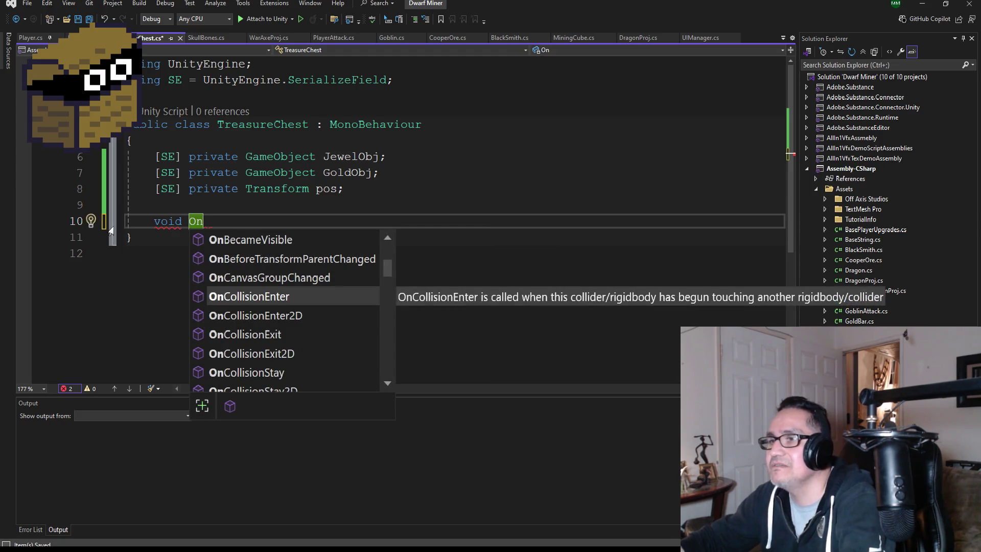
key(Tab)
- Start an if condition calling collision.gameObject.CompareTag inside OnCollisionEnter
text(if(gam)
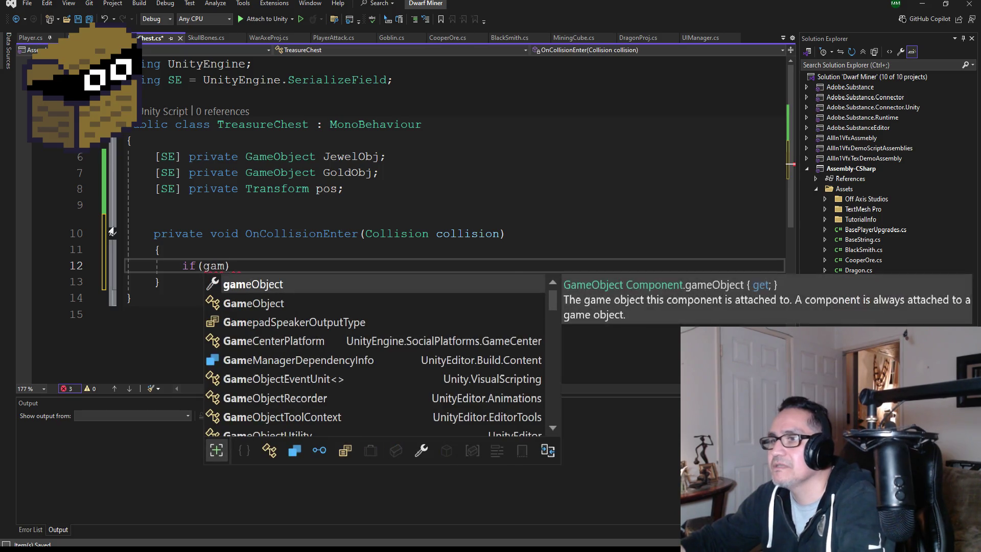
key(Tab)
key(ctrl+shift+Left)
key(Right)
key(BackSpace)
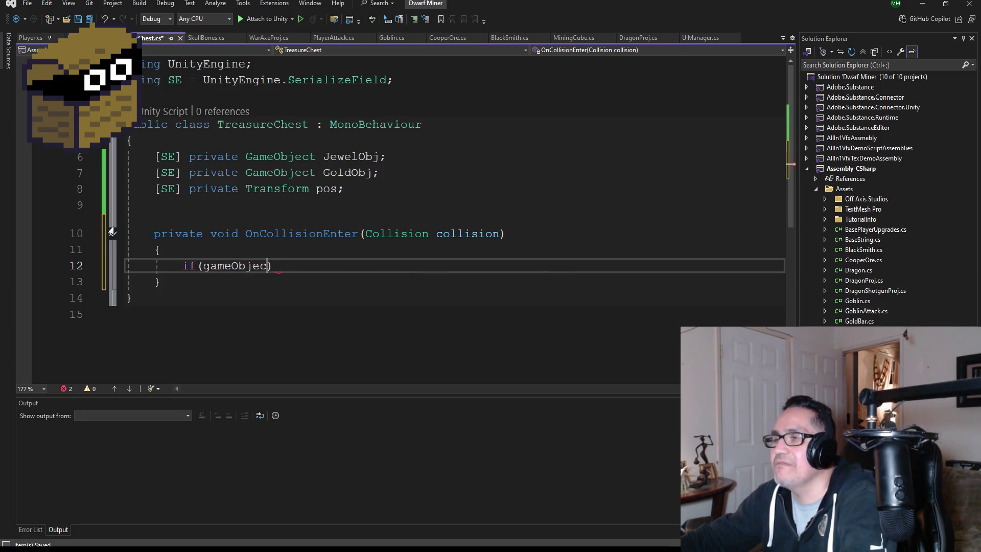
key(BackSpace)
key(BackSpace)
key(BackSpace)
text(co)
key(Tab)
text(.)
key(Tab)
text(.com)
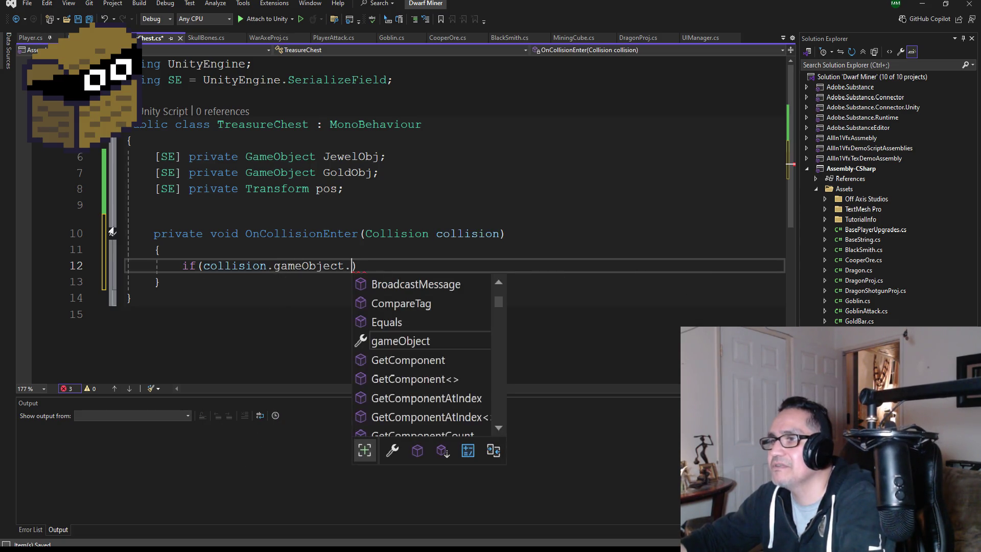
key(Tab)
- Complete the condition with BaseString.Player and open the if block's braces
text((baset)
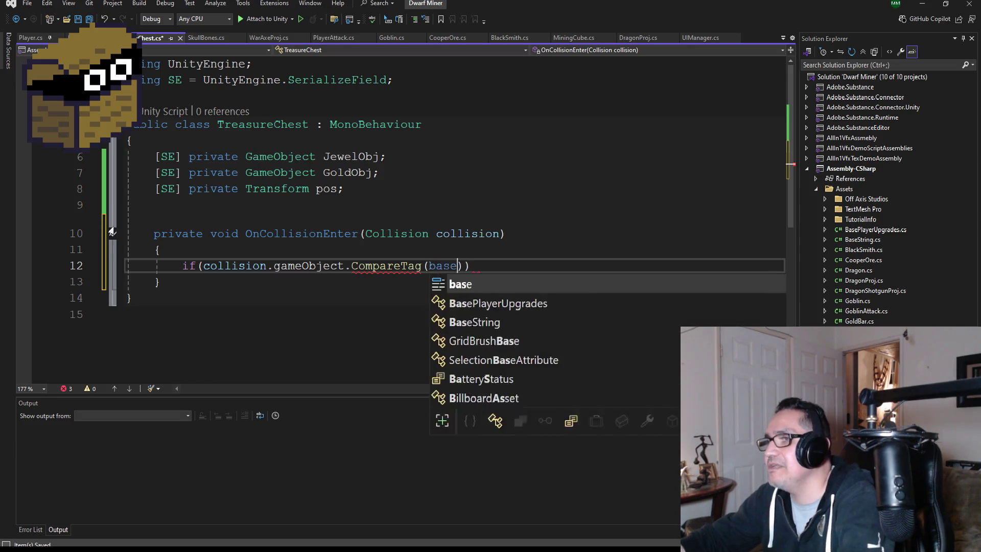
key(BackSpace)
text(str)
key(Tab)
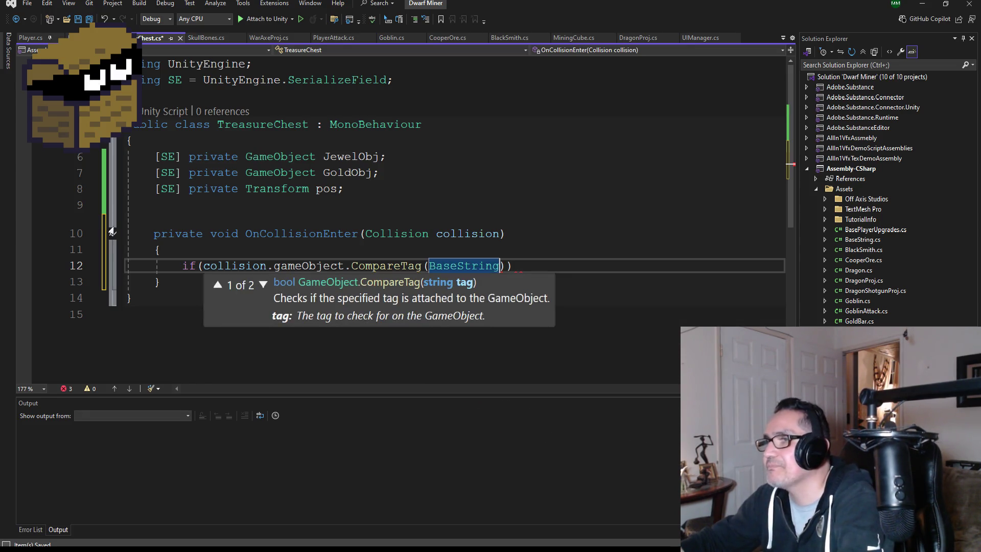
text(.)
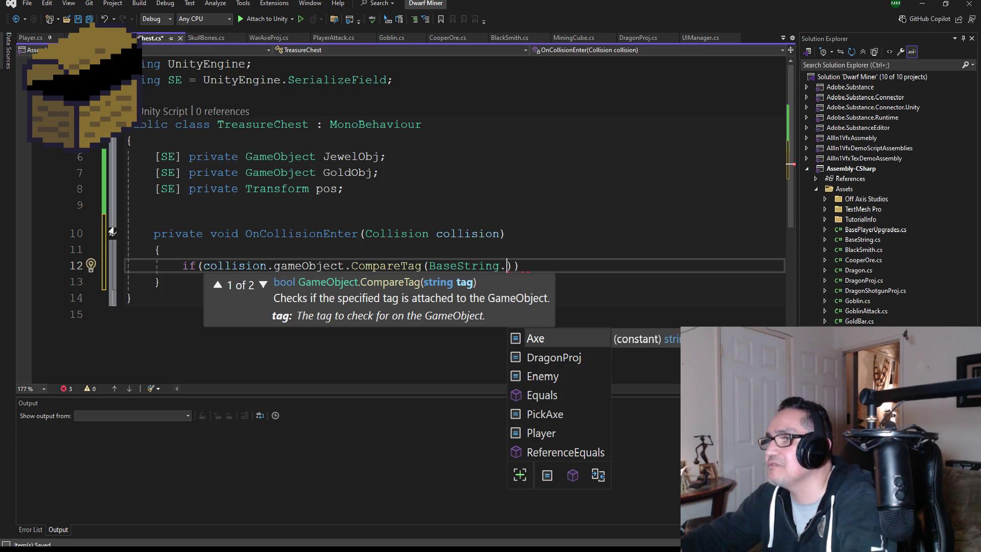
text(pl)
key(Tab)
text()))
key(Return)
text({)
key(Return)
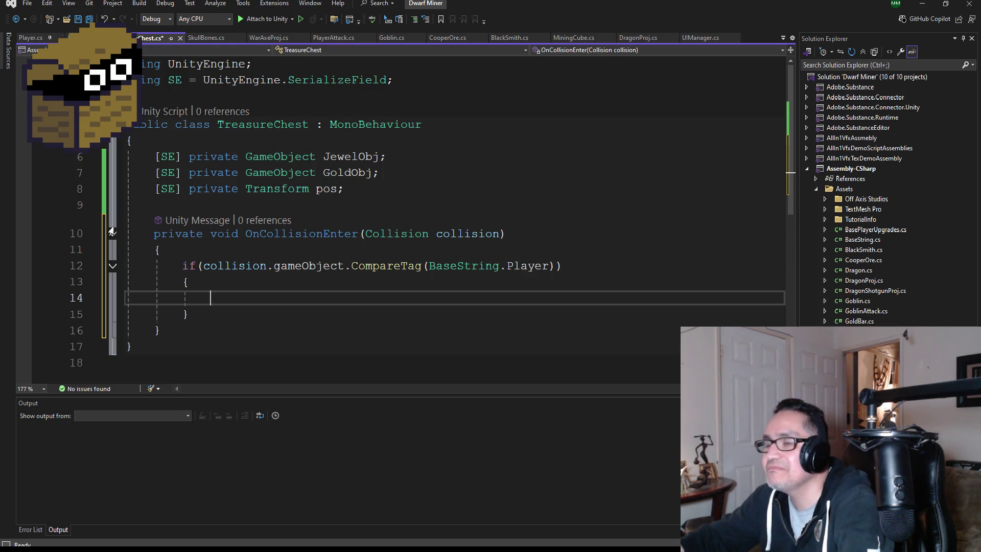
- Begin an Instantiate(JewelObj, ...) call inside the Player if block
text(insta)
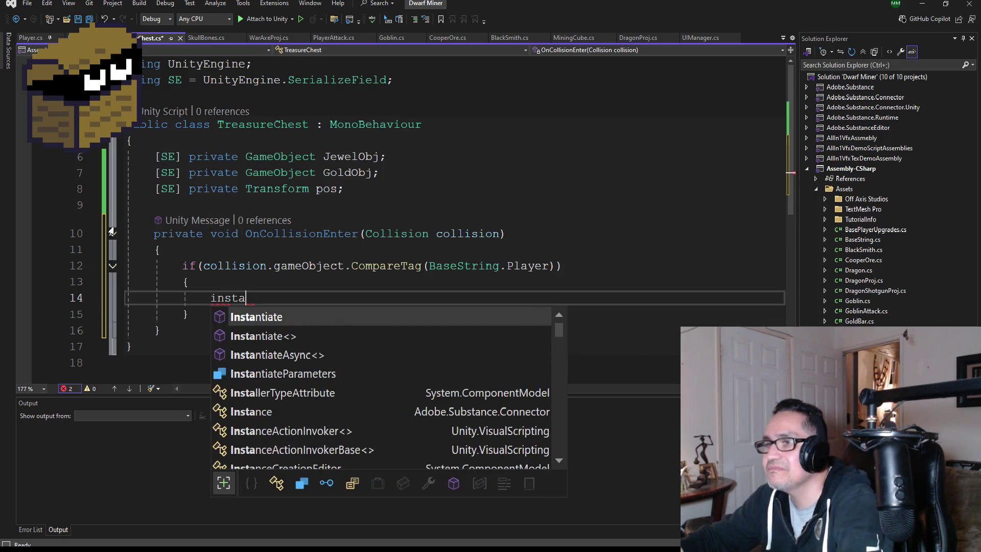
key(Tab)
text(()
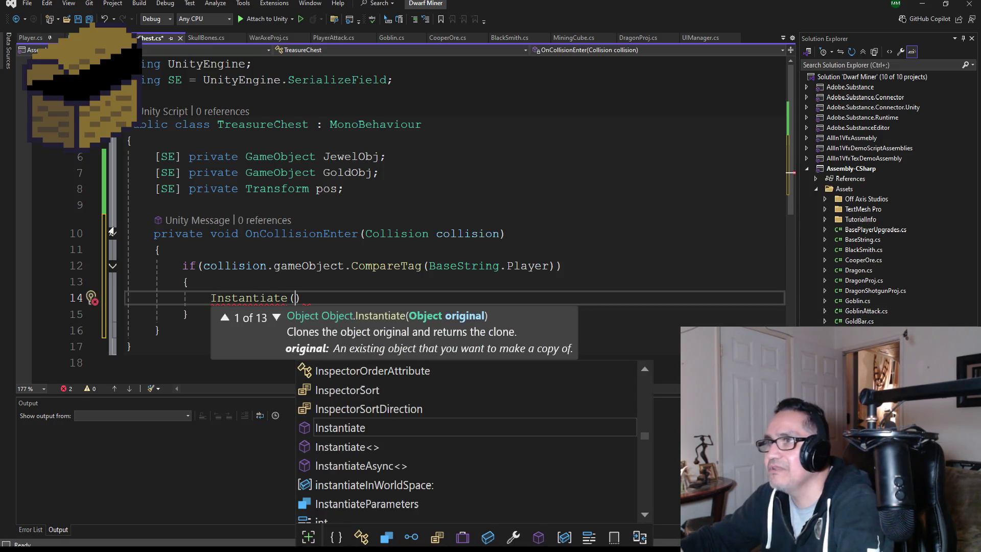
text(Jew)
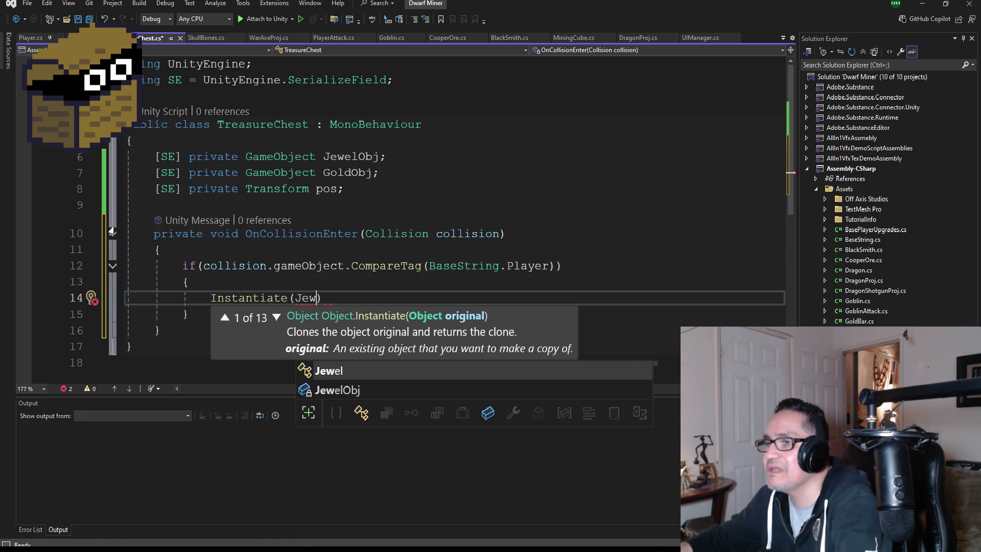
key(Down)
key(Tab)
text(.)
key(BackSpace)
text(, tran)
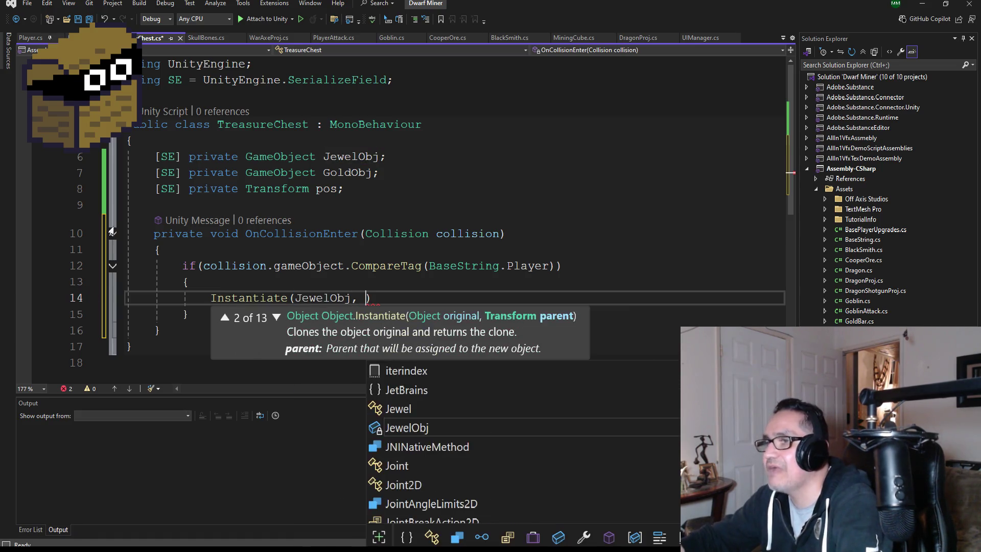
- Finish the Instantiate call with pos.position and transform.rotation arguments
key(BackSpace)
key(BackSpace)
key(BackSpace)
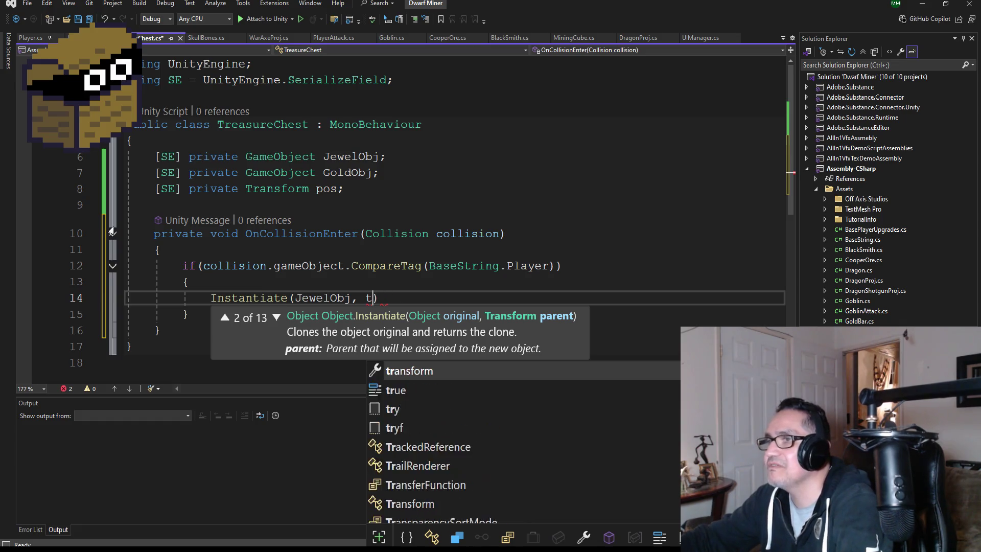
text(pos.)
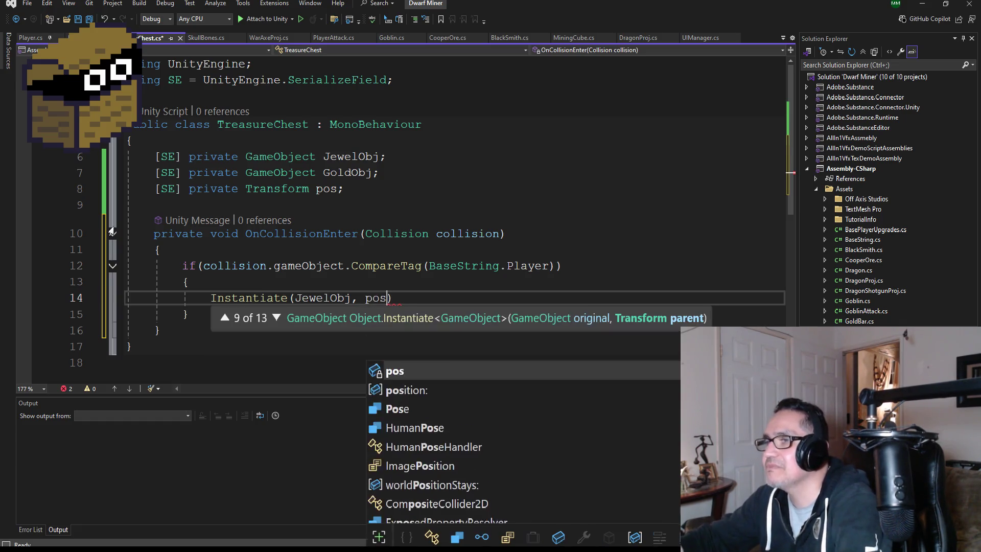
text(tran)
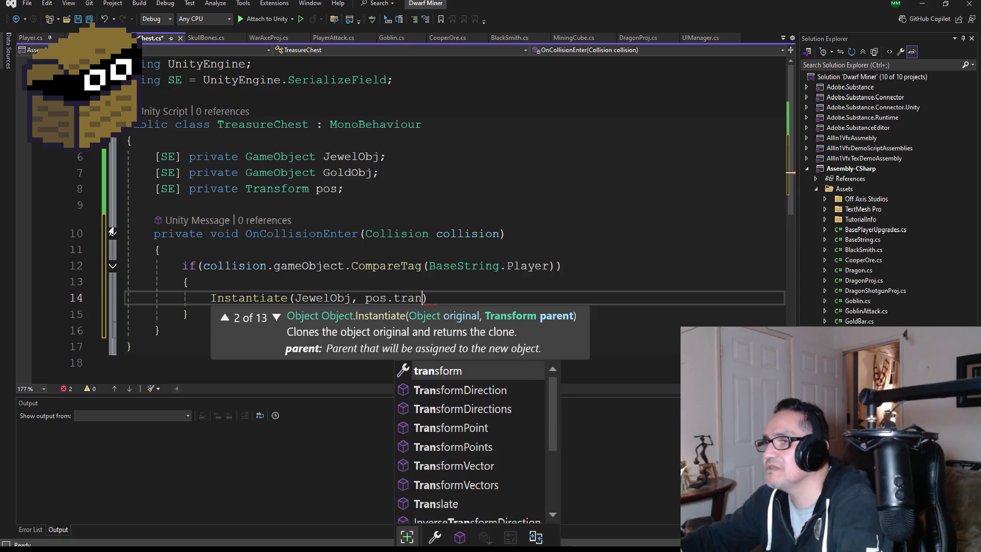
key(Tab)
text(, tran)
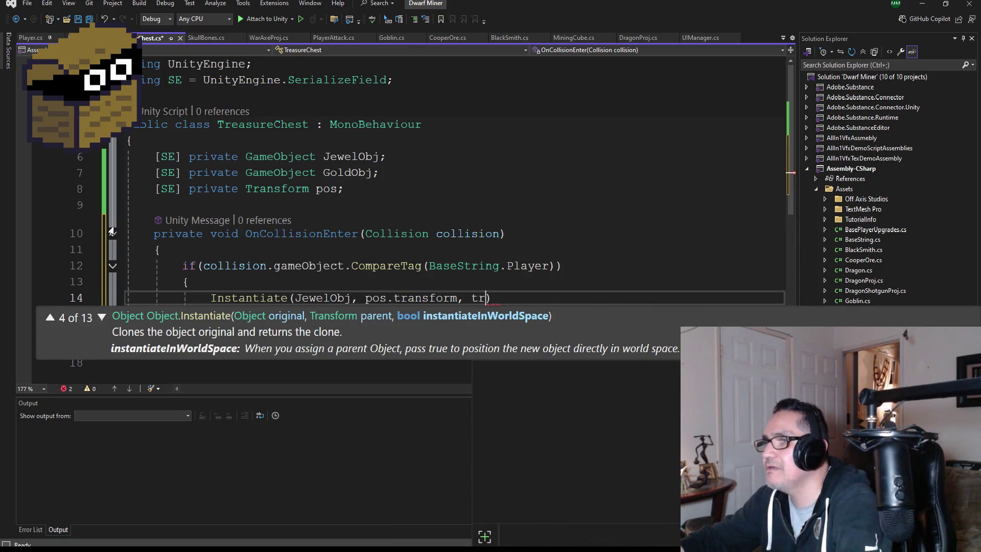
key(Tab)
text(.rotation)
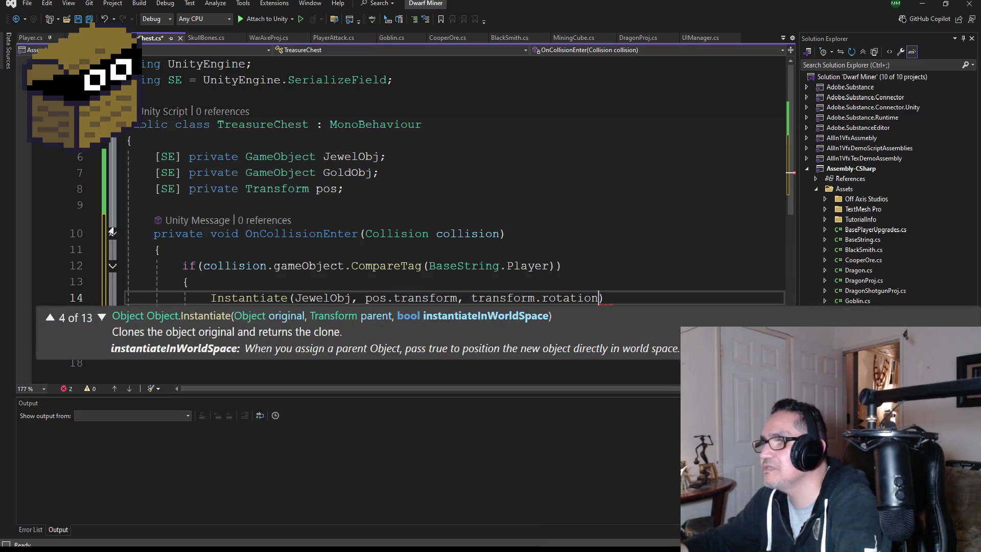
text();)
key(Left)
key(Left)
key(Left)
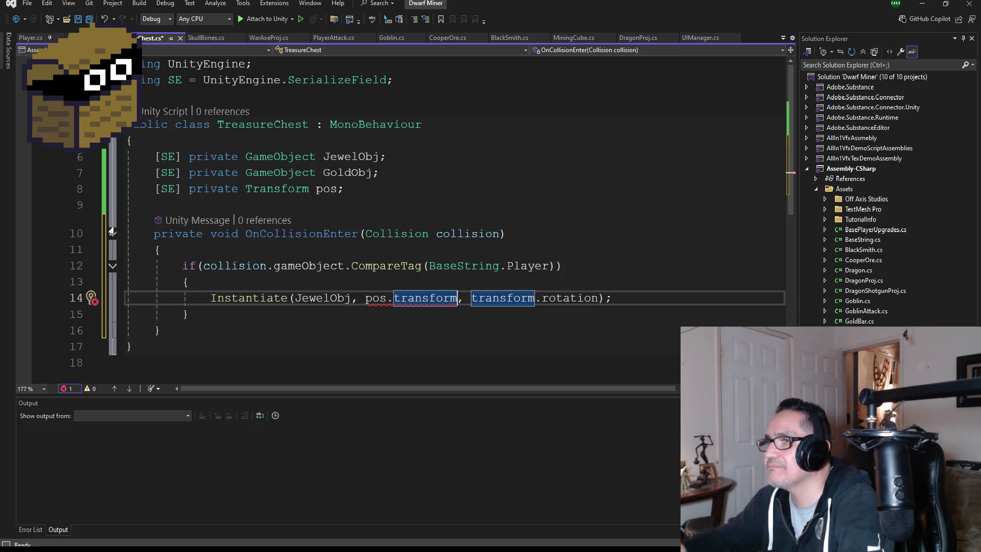
key(BackSpace)
key(BackSpace)
key(BackSpace)
text(po)
key(Tab)
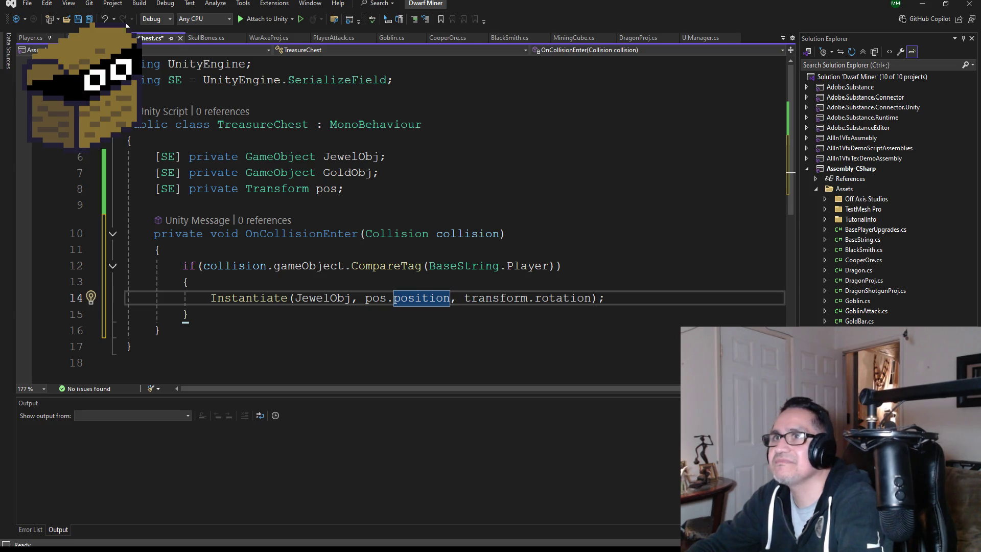
- Save TreasureChest.cs with its Player branch spawning JewelObj at pos.position
click(89, 19)
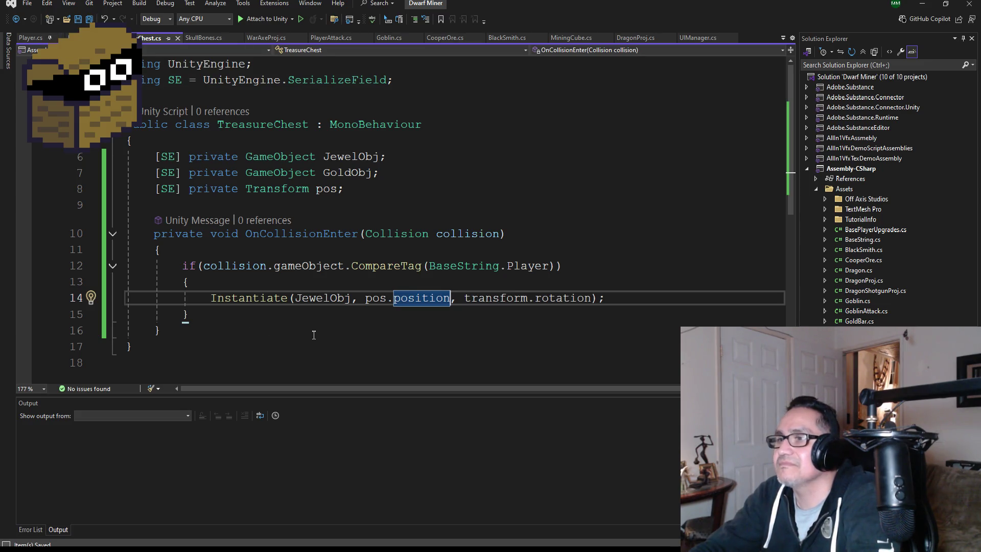
- Duplicate line 14's Instantiate(JewelObj, pos.position, transform.rotation) call so two jewels spawn, and save the script
click(635, 300)
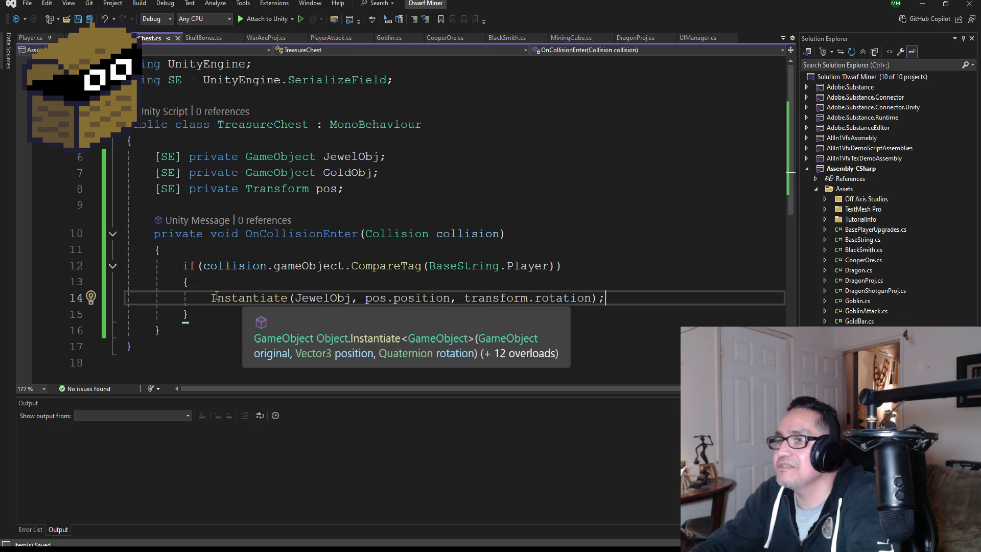
key(shift+Home)
key(ctrl+c)
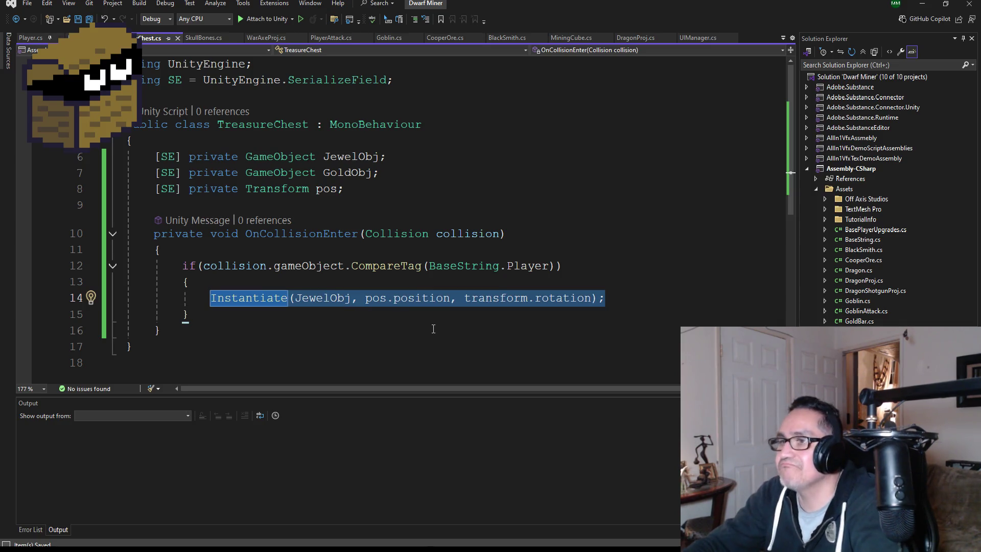
click(634, 296)
key(Return)
key(ctrl+v)
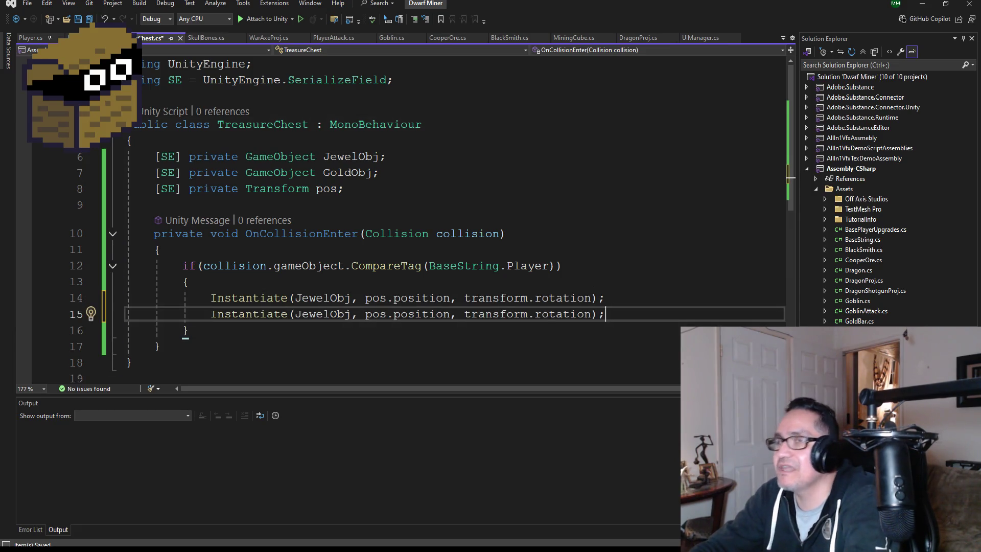
key(ctrl+s)
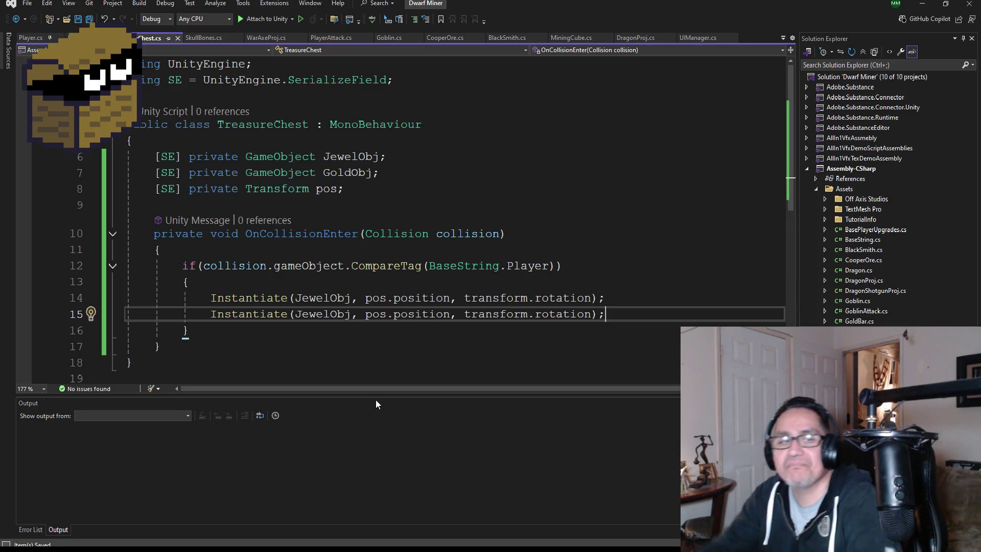
click(922, 3)
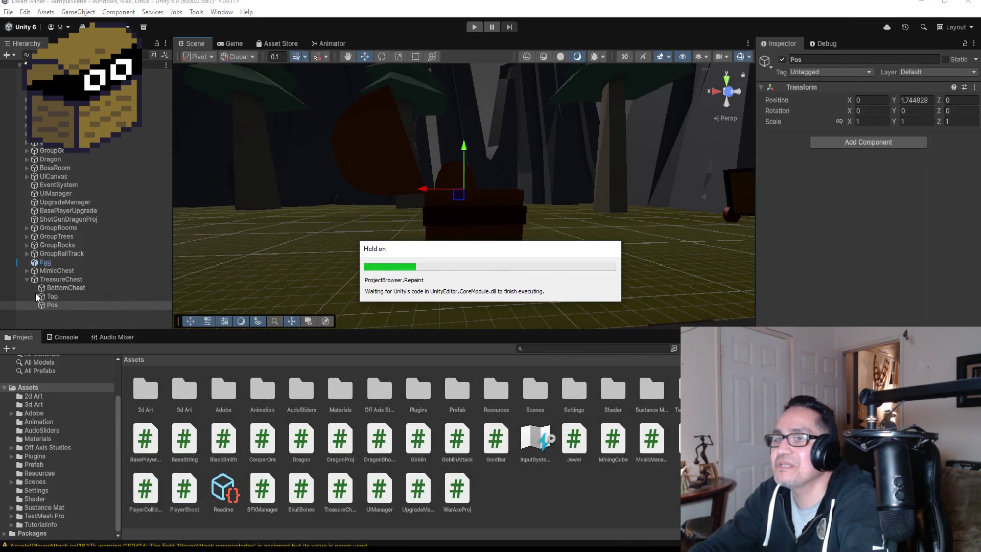
- Assign the Jewel and GoldBar prefabs and the Pos child to the TreasureChest script, then enter Play mode
click(61, 280)
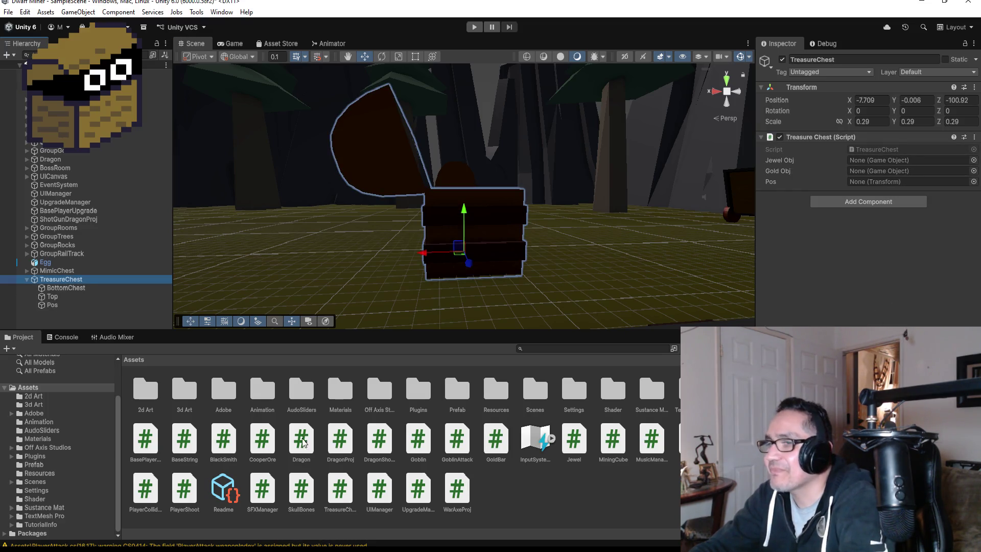
double_click(443, 401)
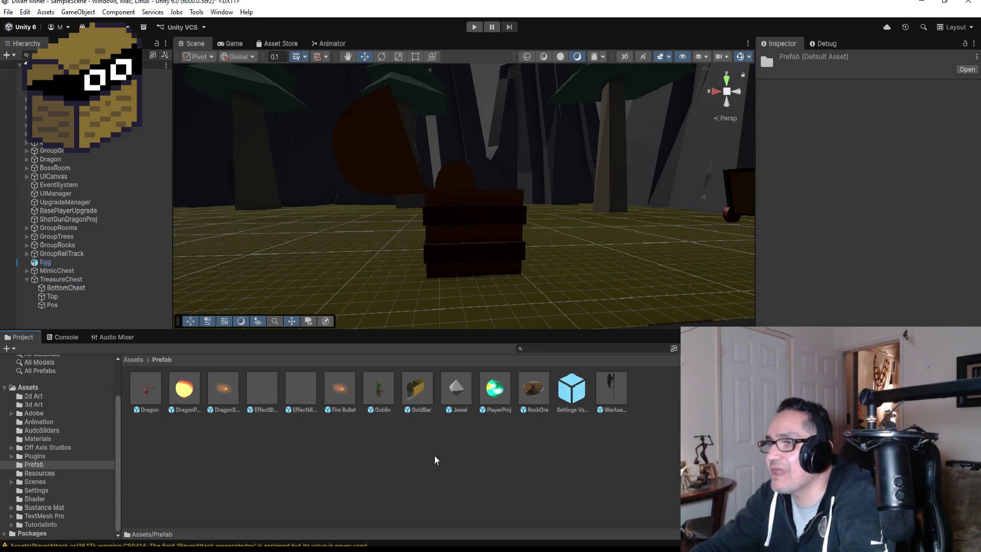
click(77, 280)
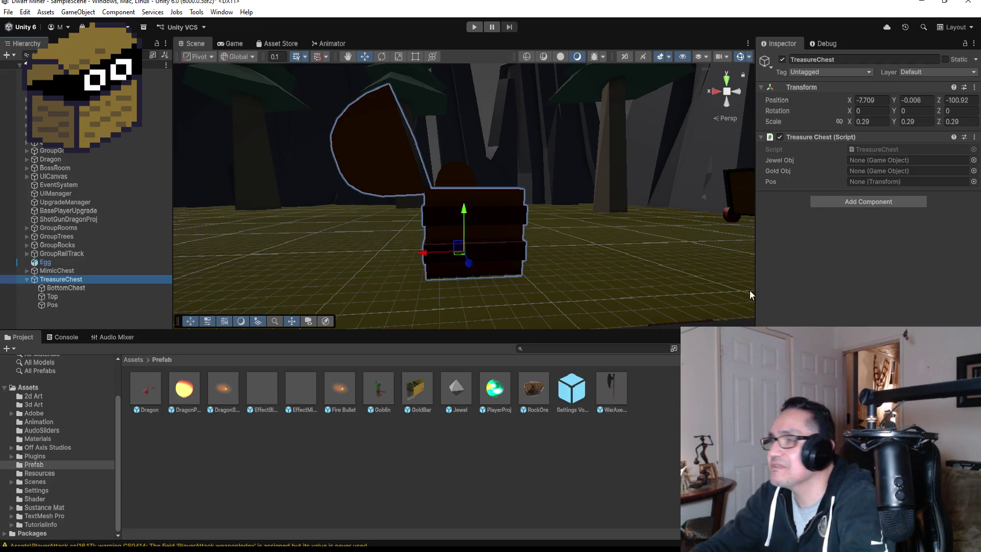
mouse_move(457, 387)
mouse_down()
mouse_move(754, 303)
mouse_move(901, 175)
mouse_move(896, 160)
mouse_up()
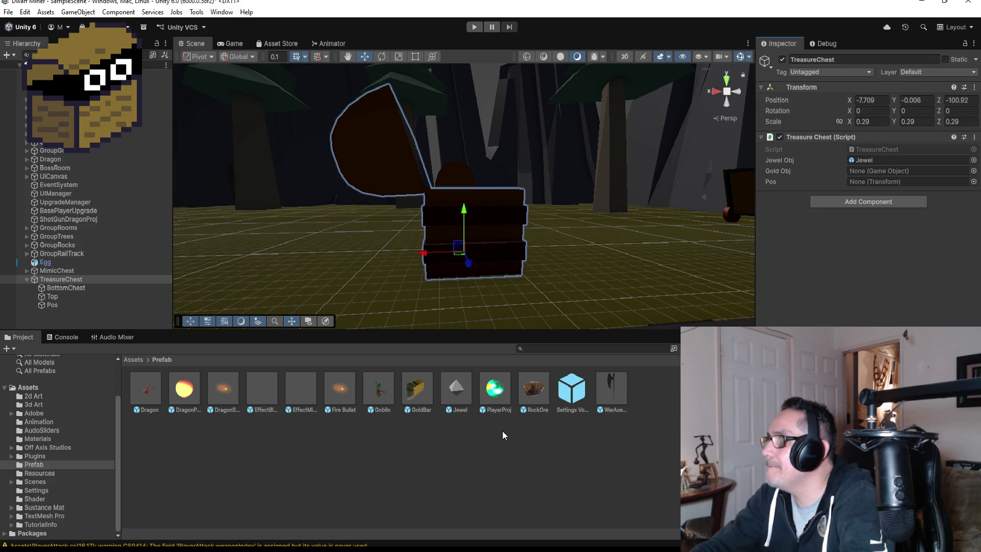
mouse_move(416, 390)
mouse_down()
mouse_move(897, 185)
mouse_move(897, 171)
mouse_up()
mouse_move(52, 305)
mouse_down()
mouse_move(333, 291)
mouse_move(882, 185)
mouse_up()
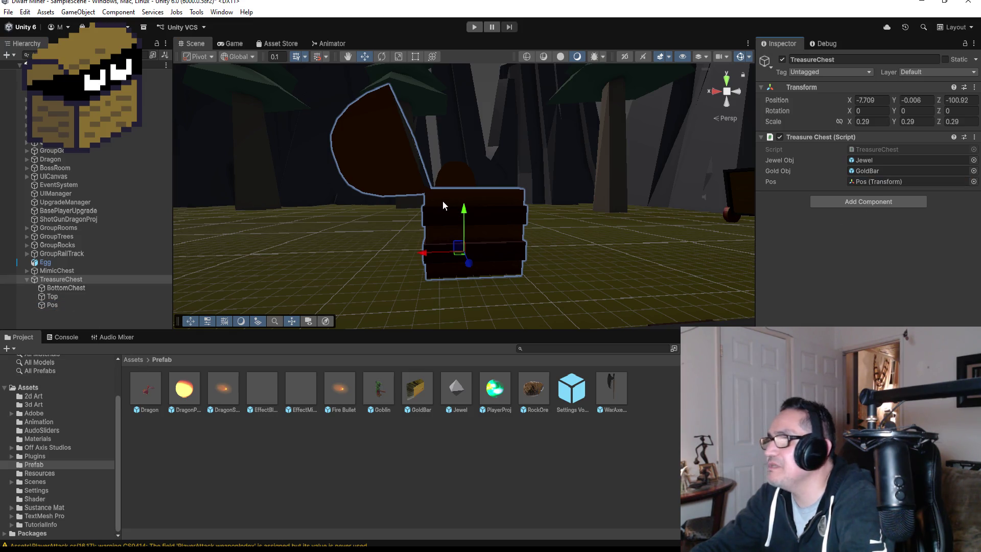
click(473, 29)
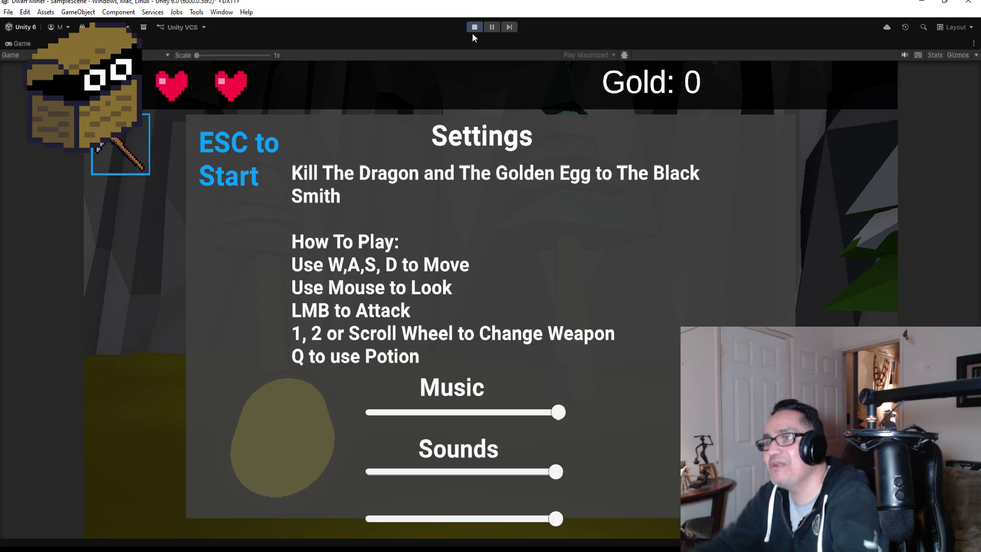
- Start the game, walk toward the open treasure chest, then stop Play mode
key(Escape)
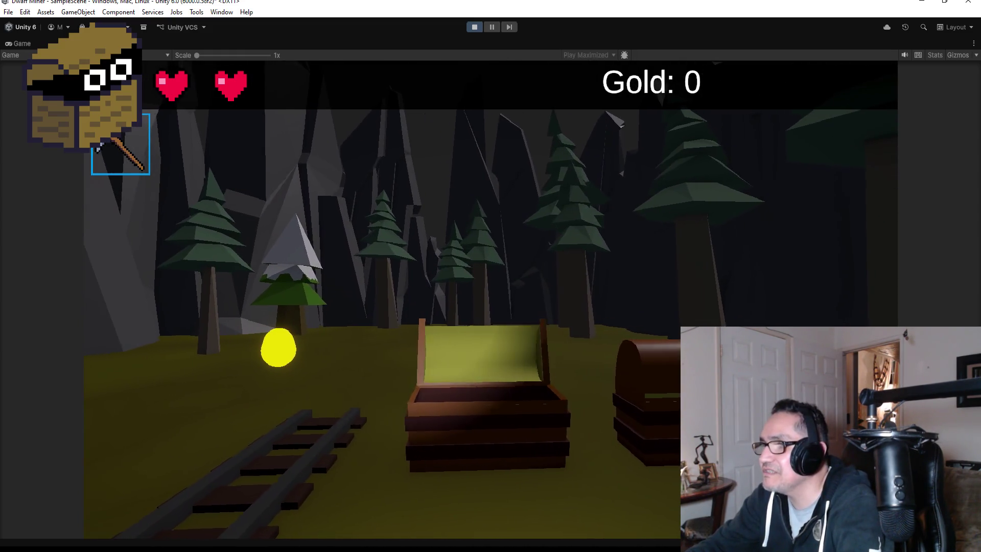
key(w)
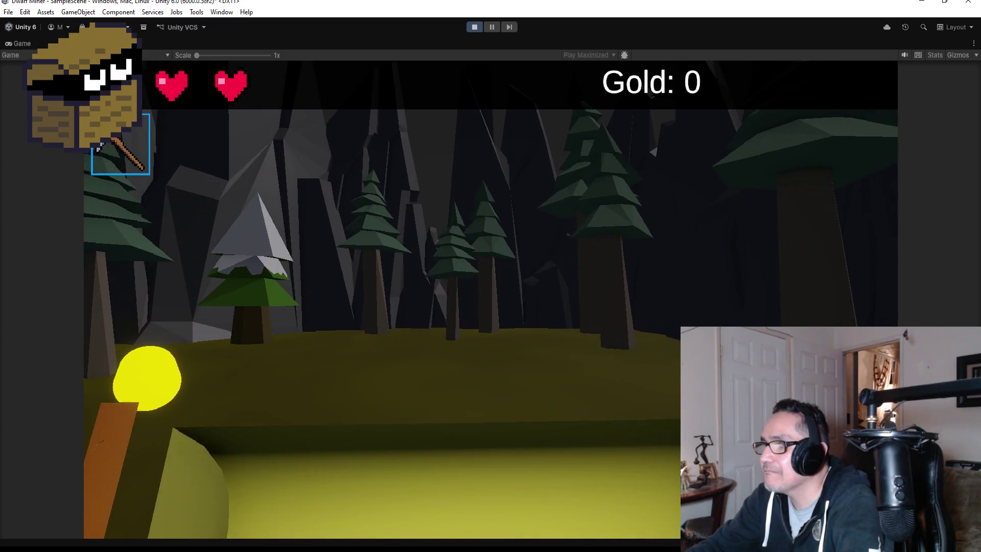
key(Escape)
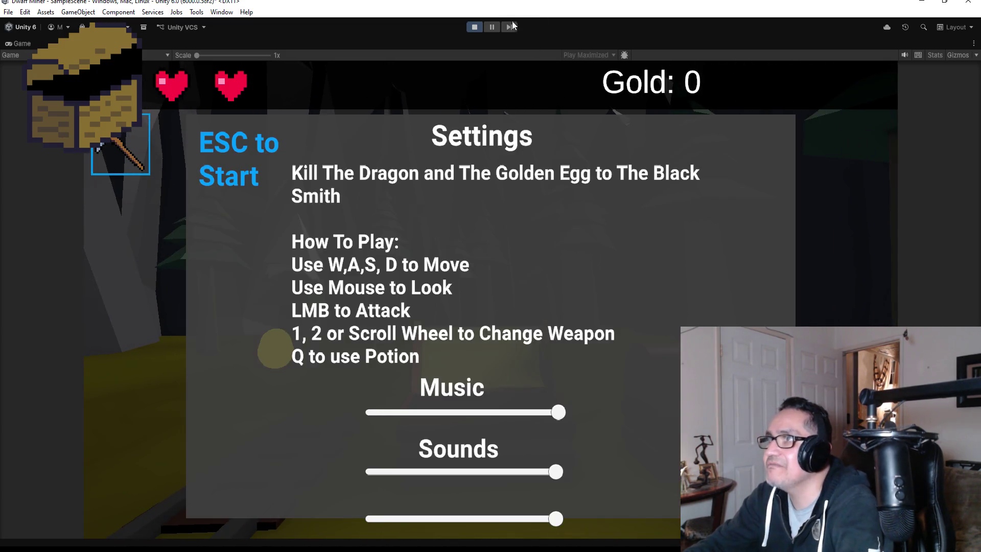
click(475, 27)
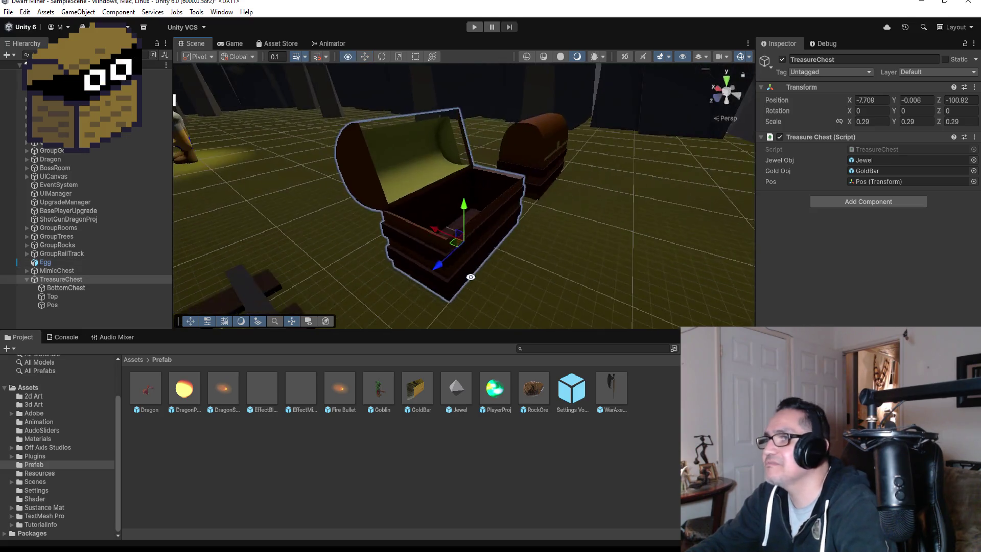
- Add a Box Collider component to the TreasureChest
click(873, 202)
text(box)
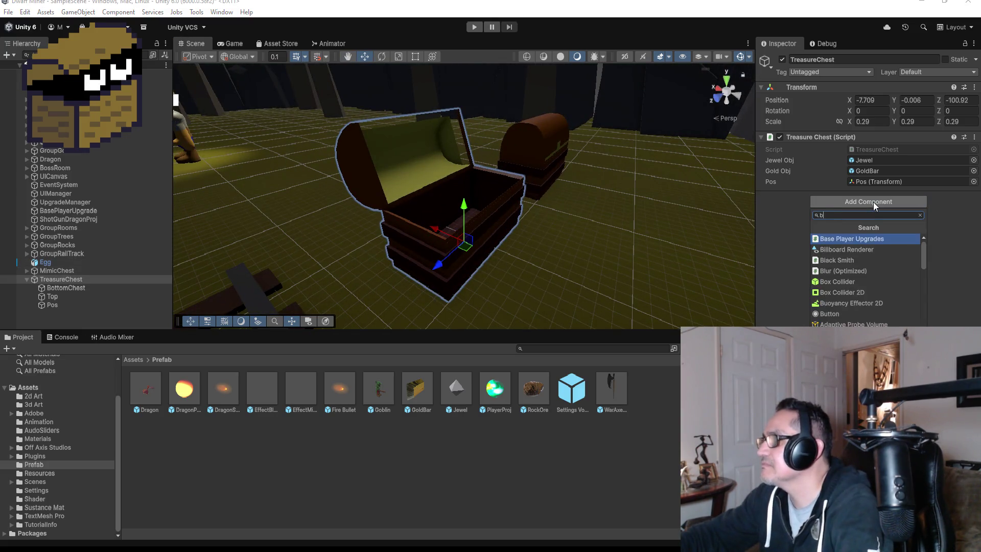
click(853, 238)
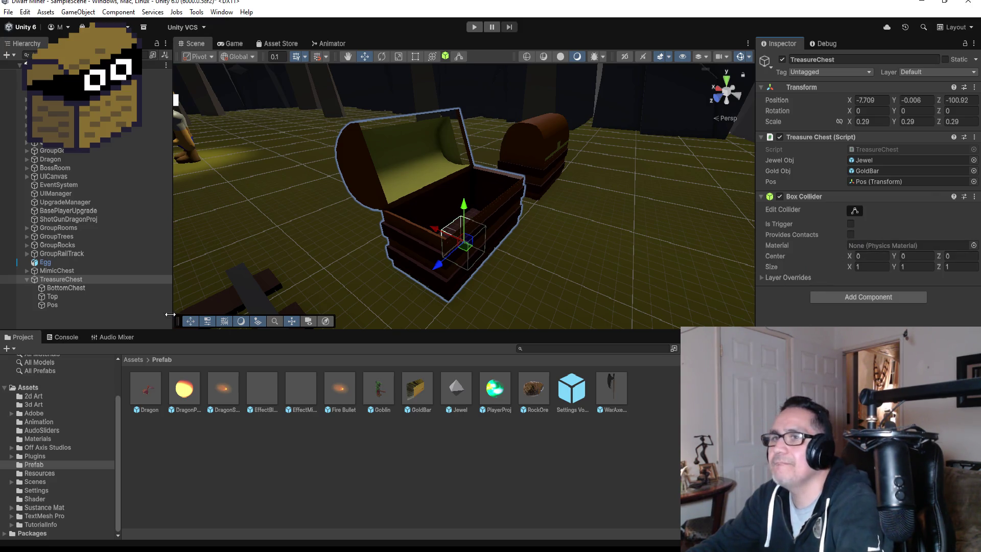
drag(550, 183, 802, 227)
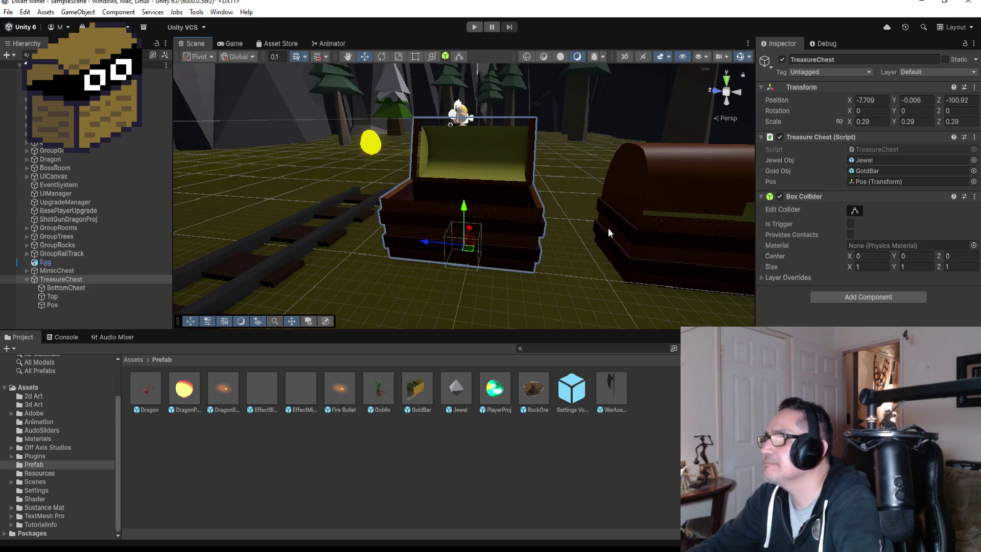
drag(528, 243, 716, 143)
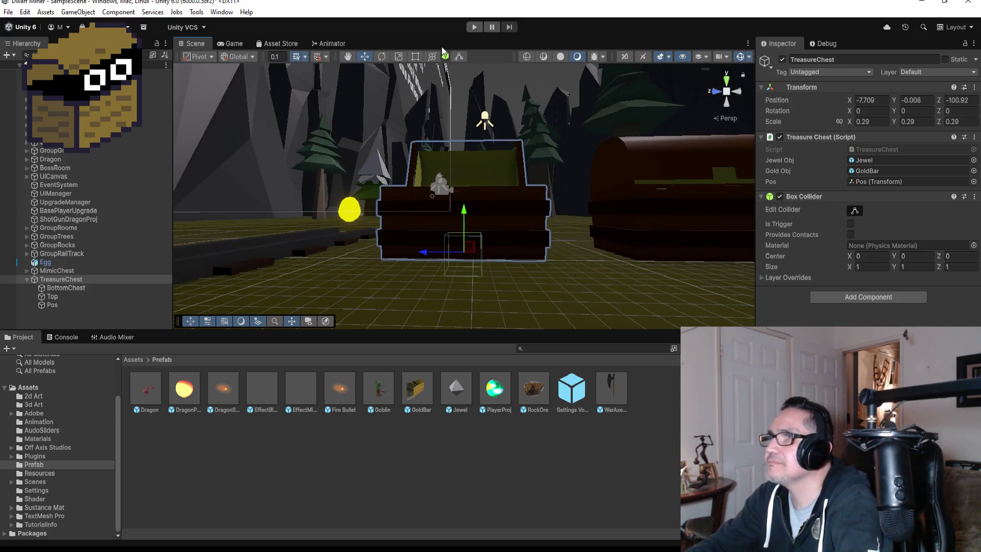
- Resize the collider vertically so its top clears the chest and its bottom meets the base
click(460, 57)
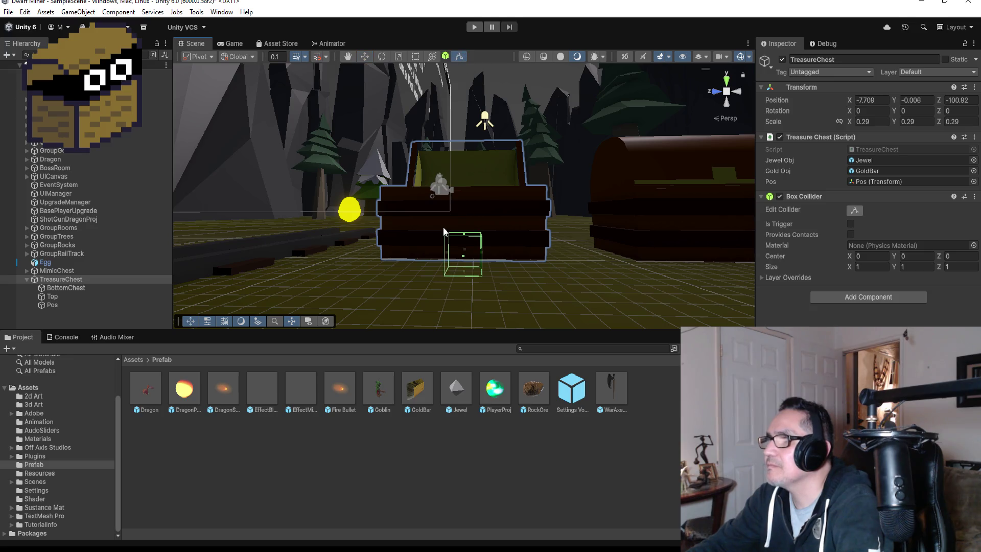
drag(464, 238, 465, 191)
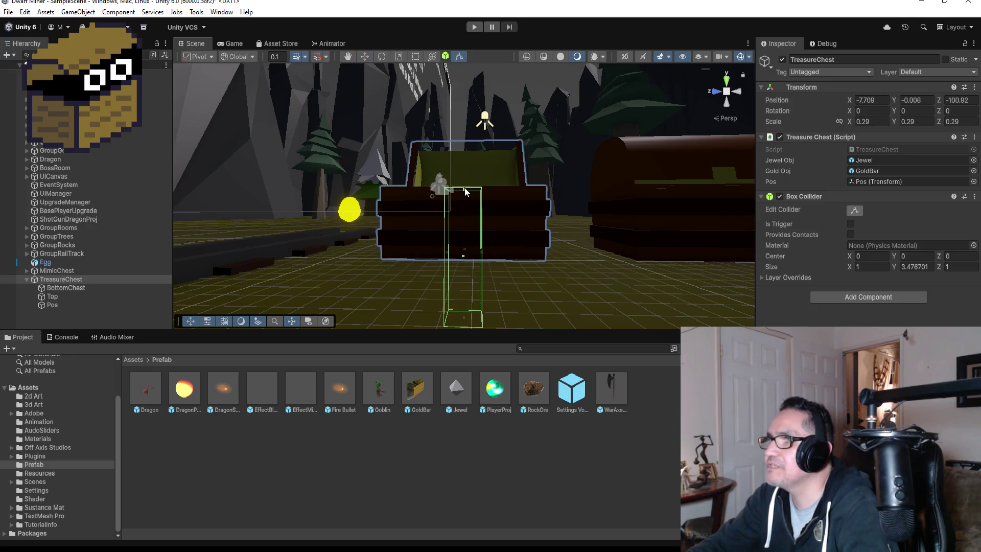
key(ctrl+z)
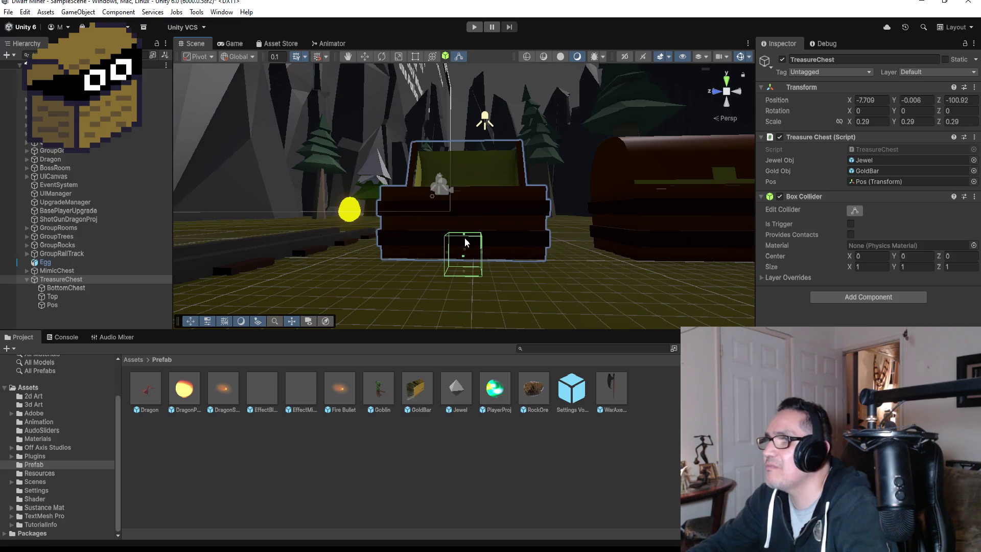
drag(464, 237, 469, 192)
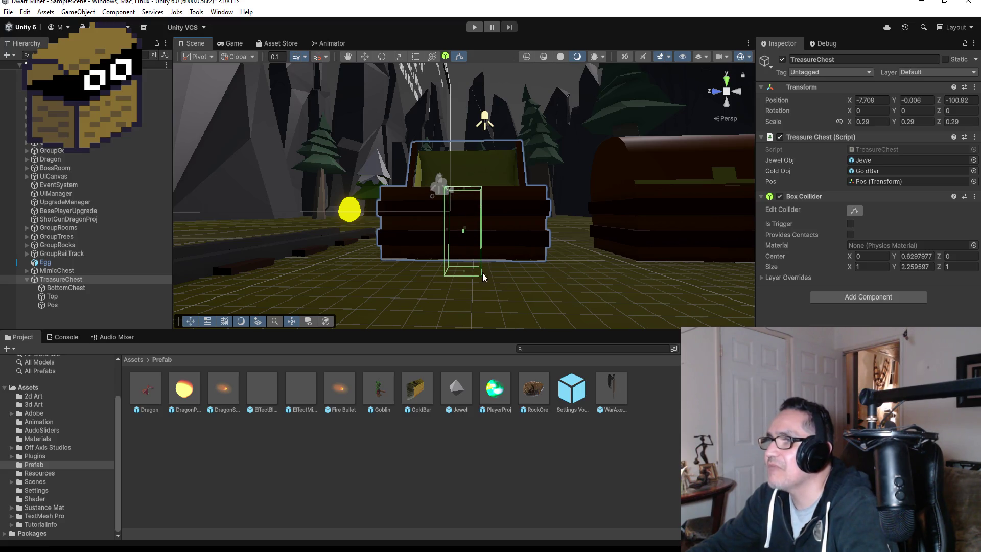
drag(461, 275, 466, 255)
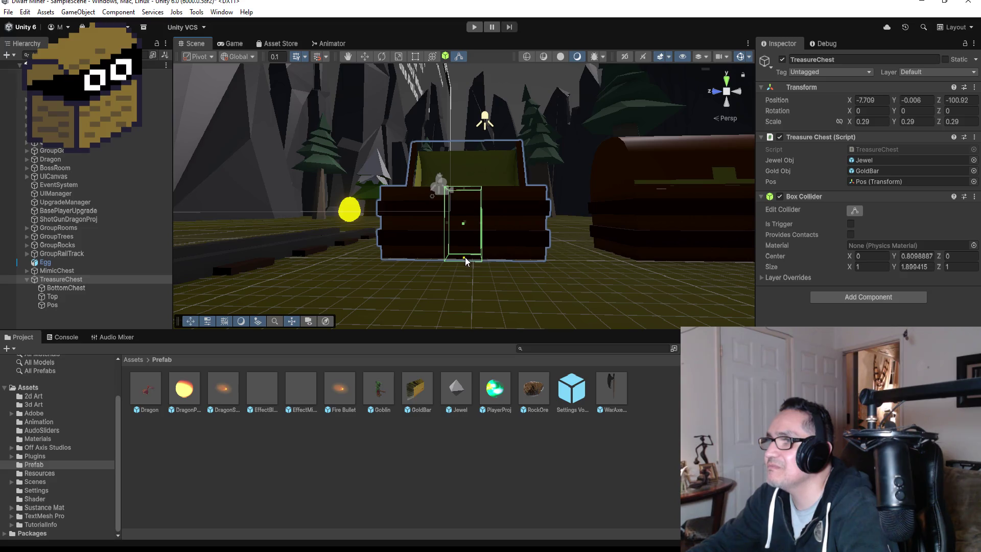
- Extend the collider along the chest's length, pull its side in to fit, and start Play mode
mouse_move(499, 225)
mouse_down()
mouse_move(486, 228)
mouse_move(567, 235)
mouse_up()
drag(605, 209, 581, 241)
key(ctrl+z)
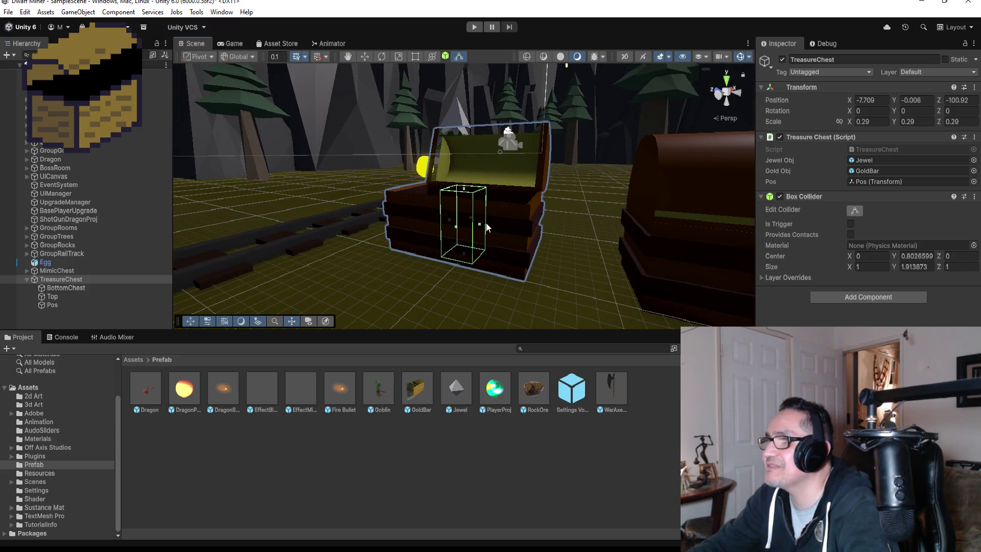
mouse_move(481, 226)
mouse_down()
mouse_move(529, 232)
mouse_move(453, 229)
mouse_move(438, 240)
mouse_move(472, 252)
mouse_up()
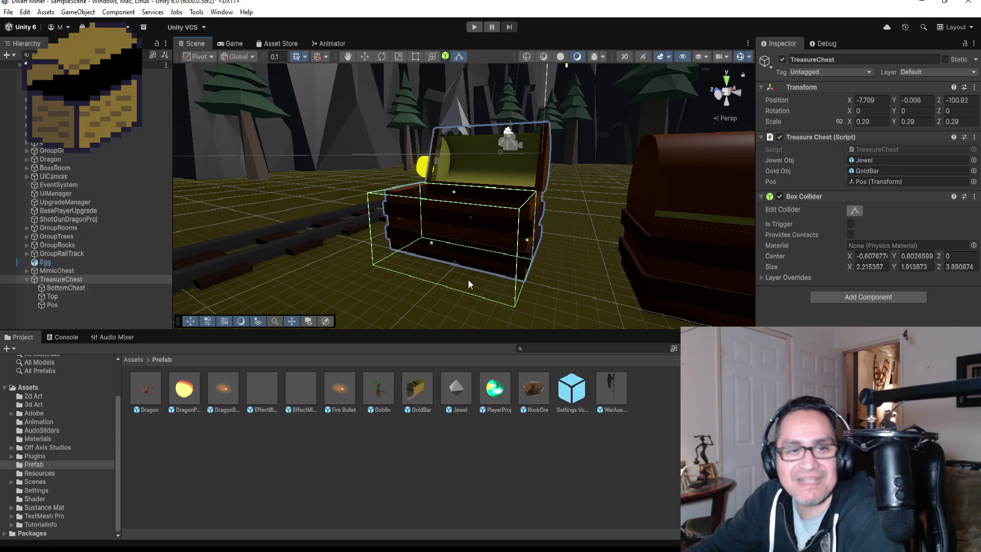
drag(559, 280, 443, 274)
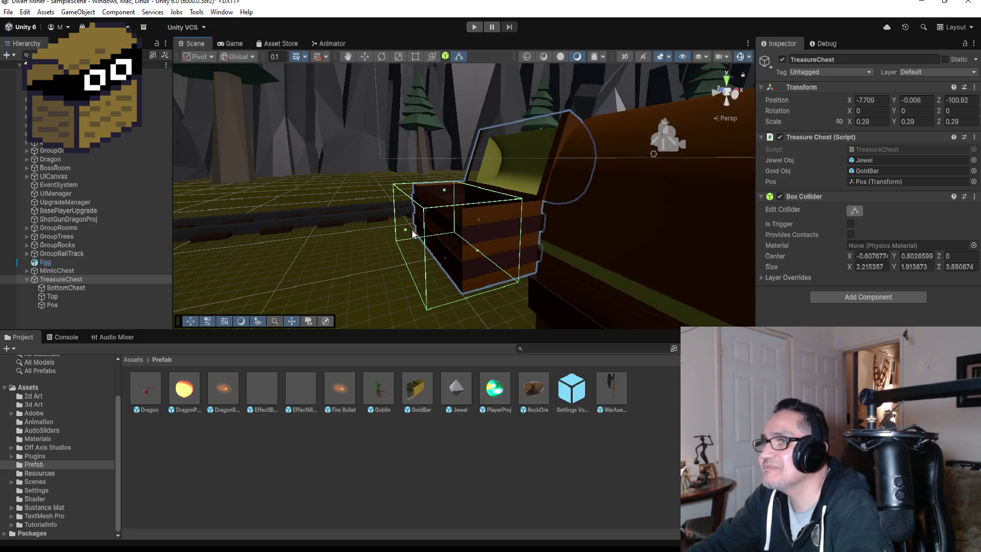
drag(408, 234, 410, 232)
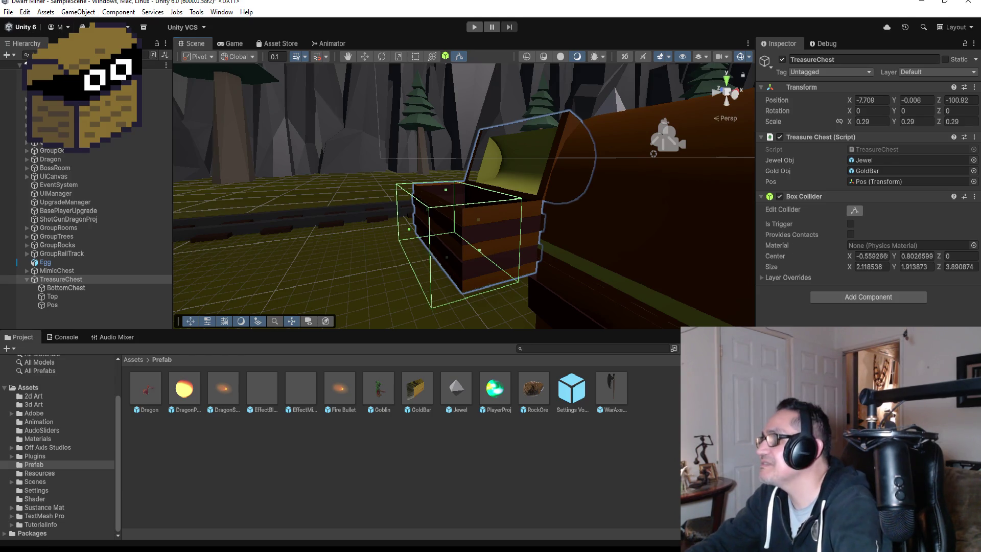
click(469, 27)
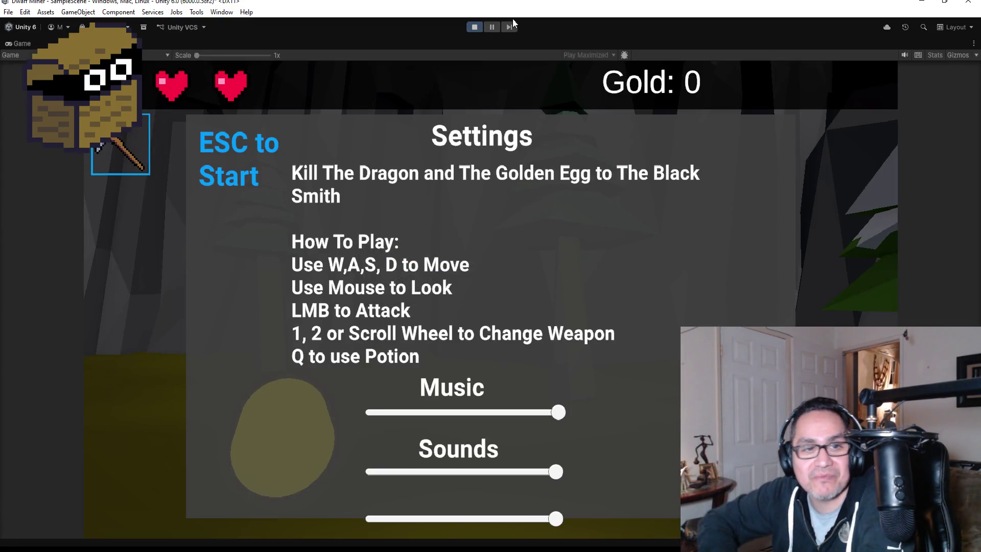
key(Escape)
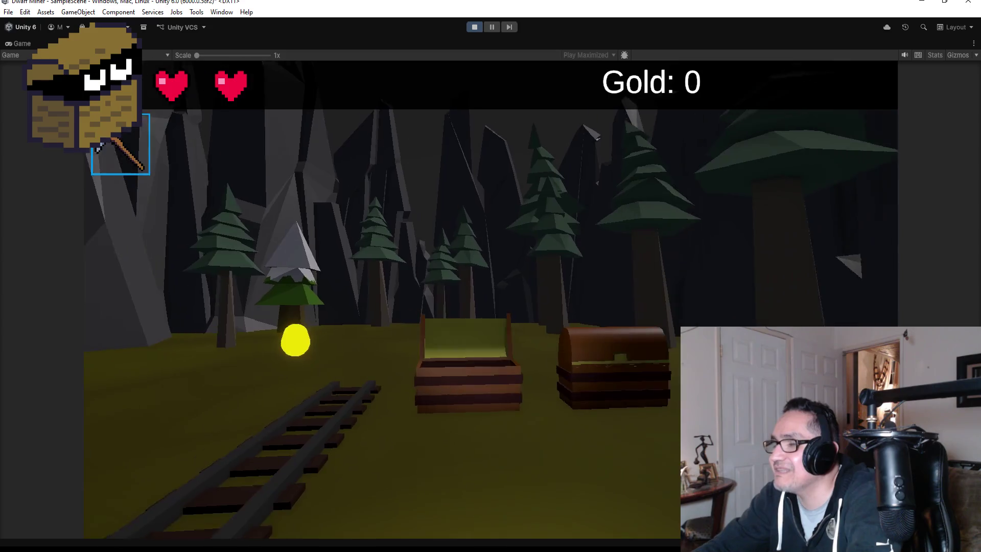
key(Escape)
click(474, 26)
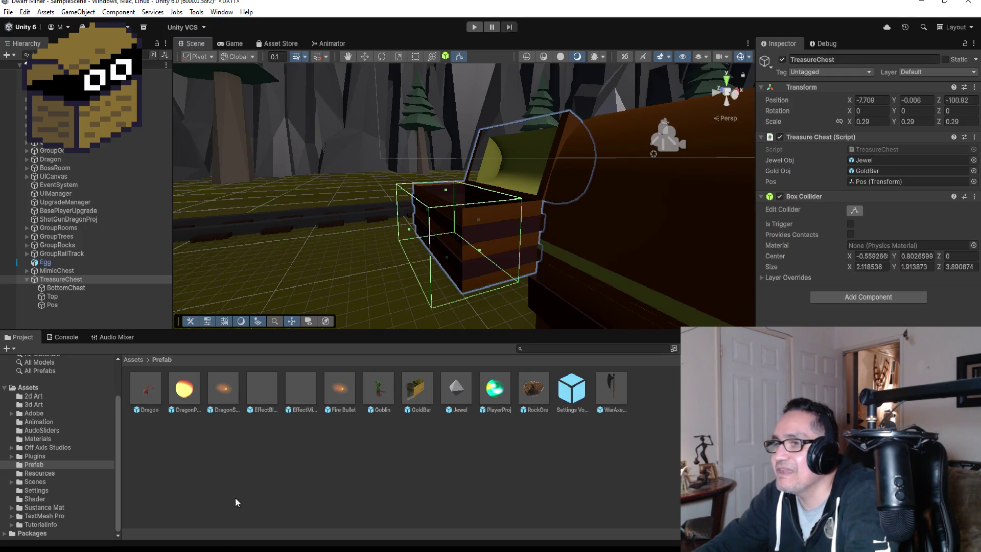
- Set the Jewel prefab's Transform scale to 30 on X, Y and Z
double_click(461, 389)
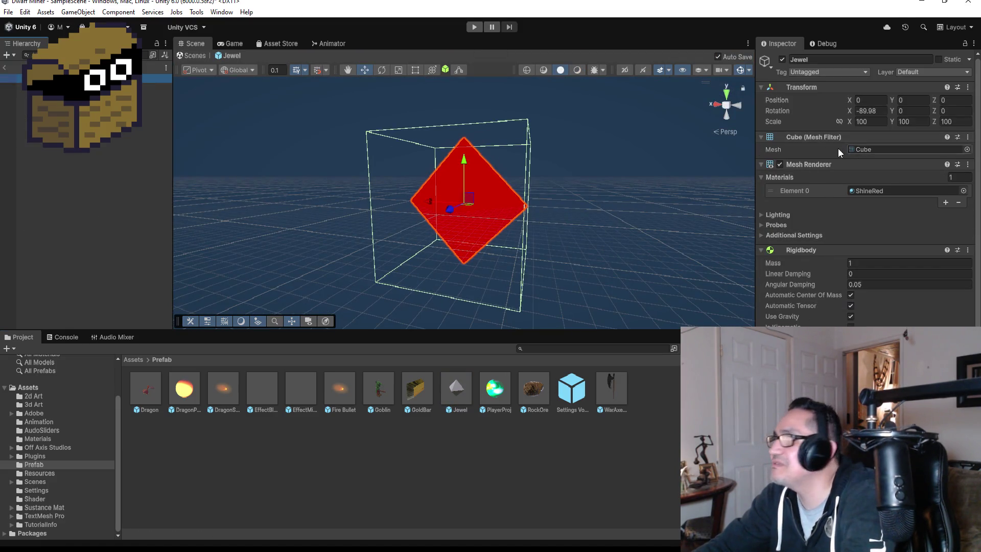
click(887, 121)
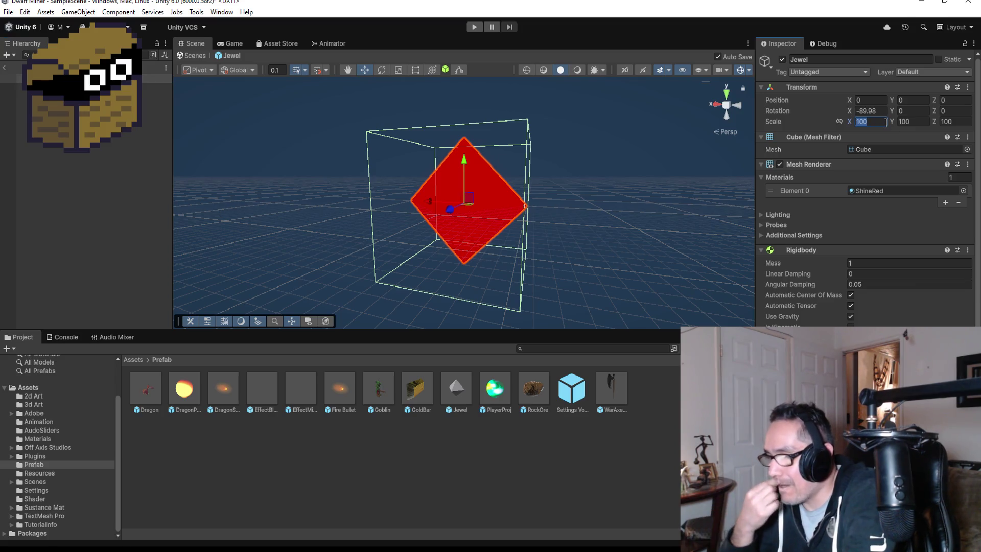
text(10)
key(Tab)
text(10)
key(Tab)
text(10)
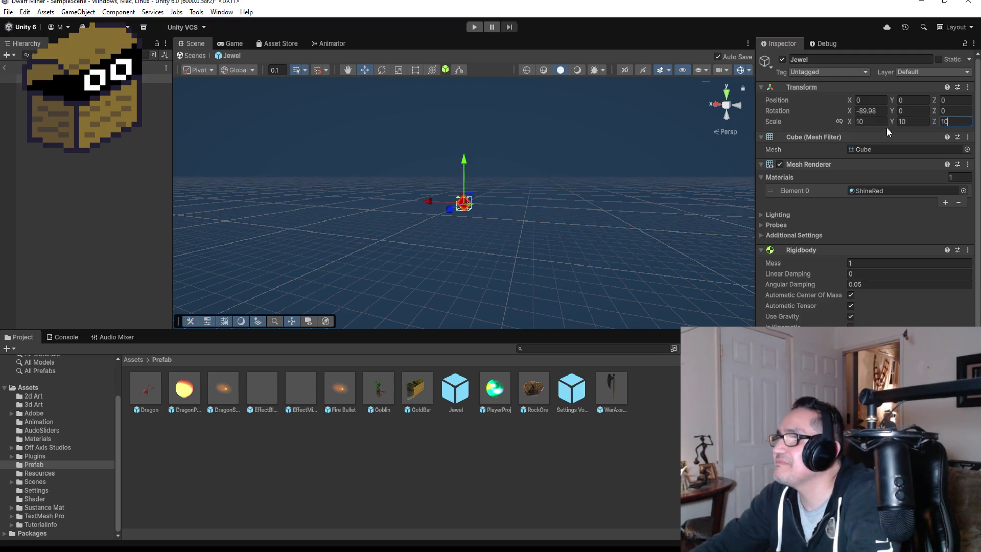
click(873, 123)
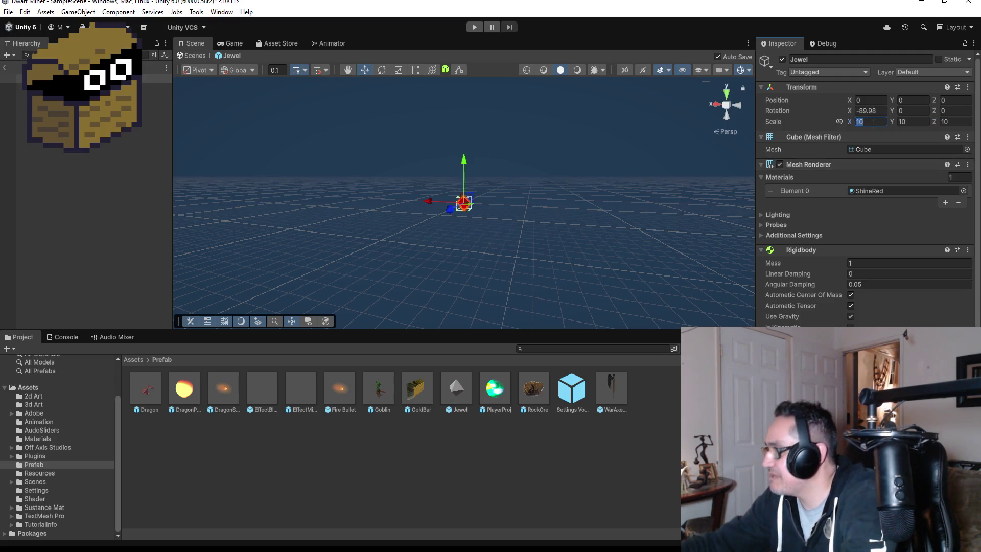
text(3030)
key(Tab)
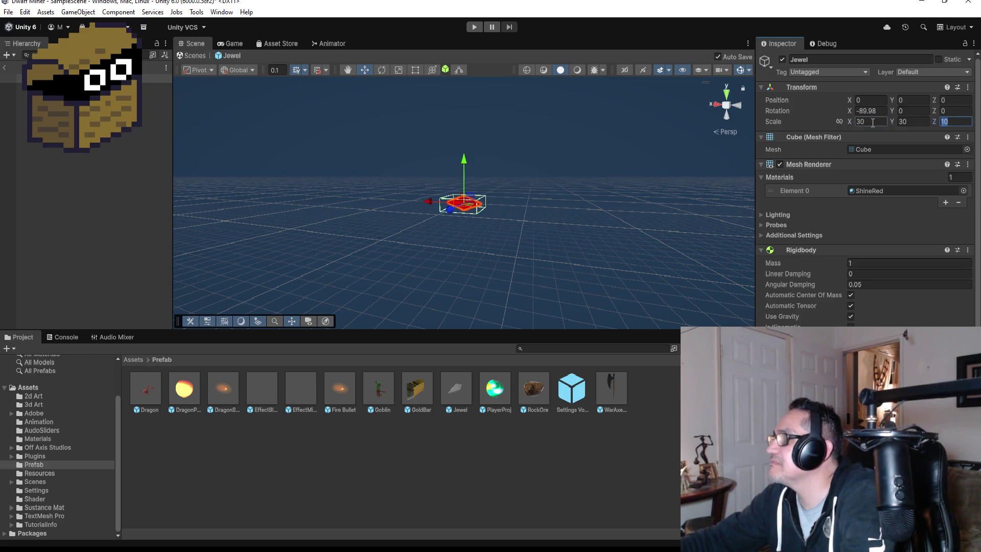
text(30)
key(BackSpace)
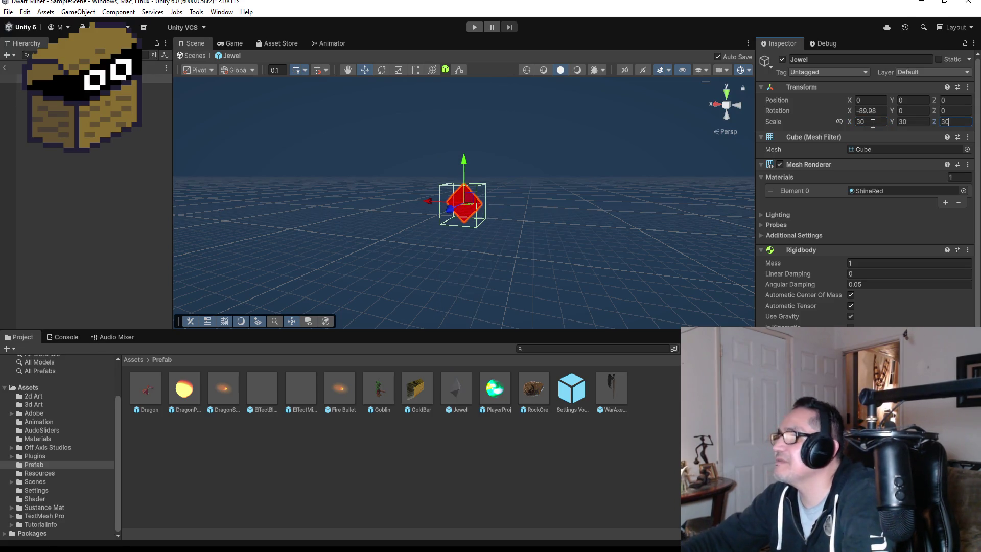
- Save the scaled Jewel prefab and bring up the TreasureChest script in Visual Studio
click(6, 12)
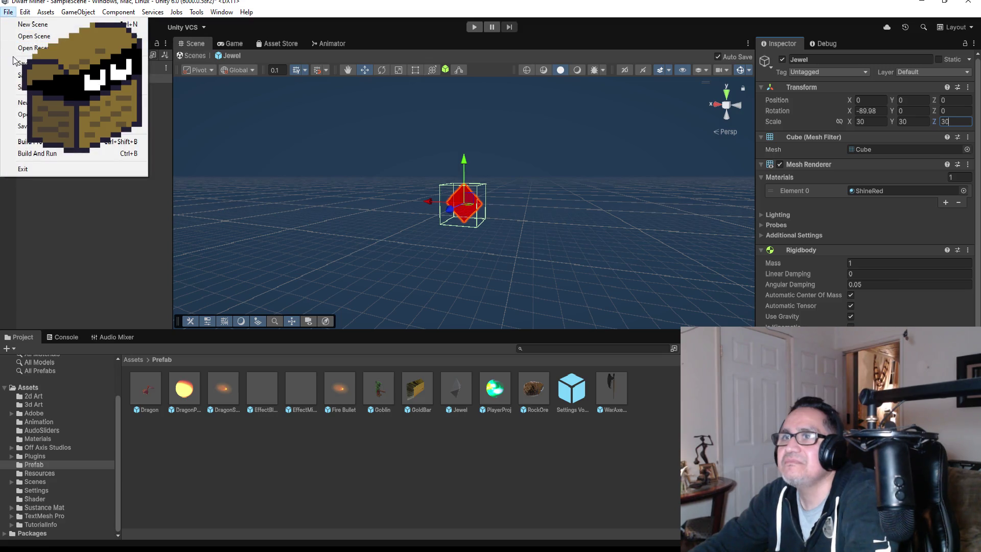
click(407, 285)
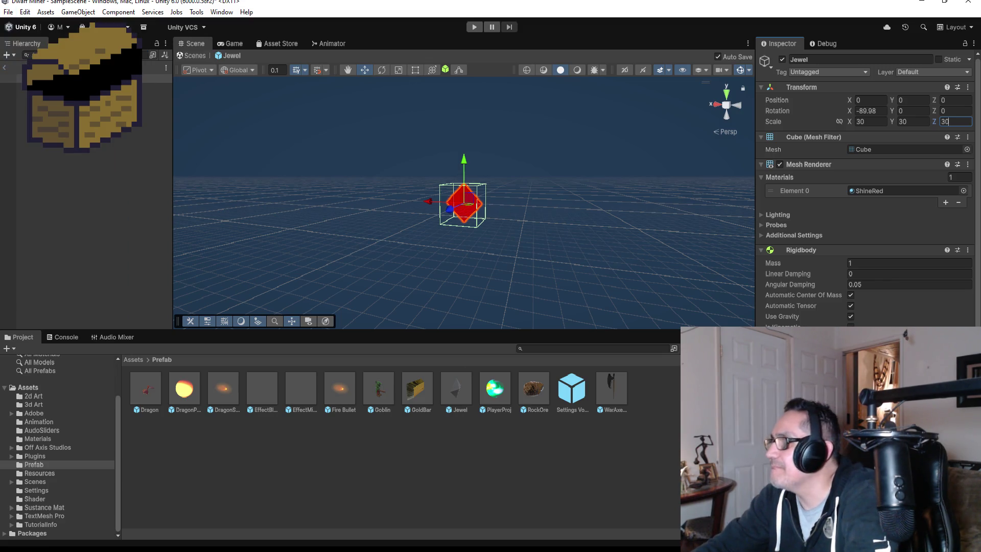
key(Return)
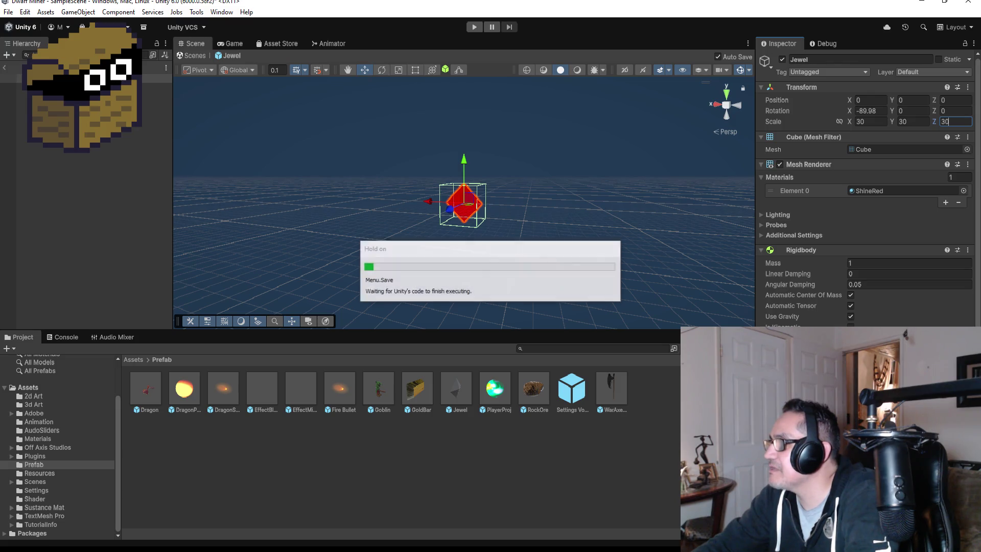
scroll(869, 204, down, 3)
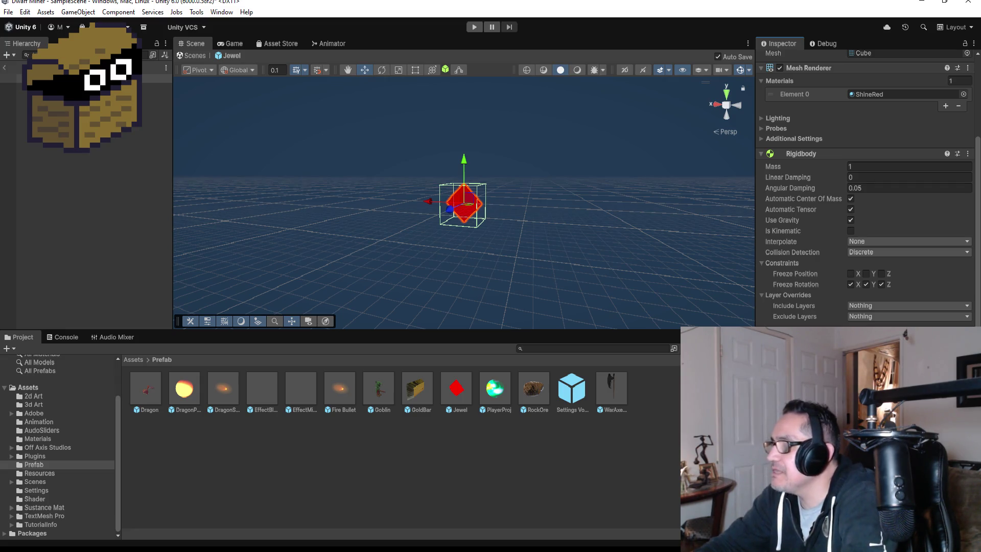
click(243, 522)
mouse_move(309, 240)
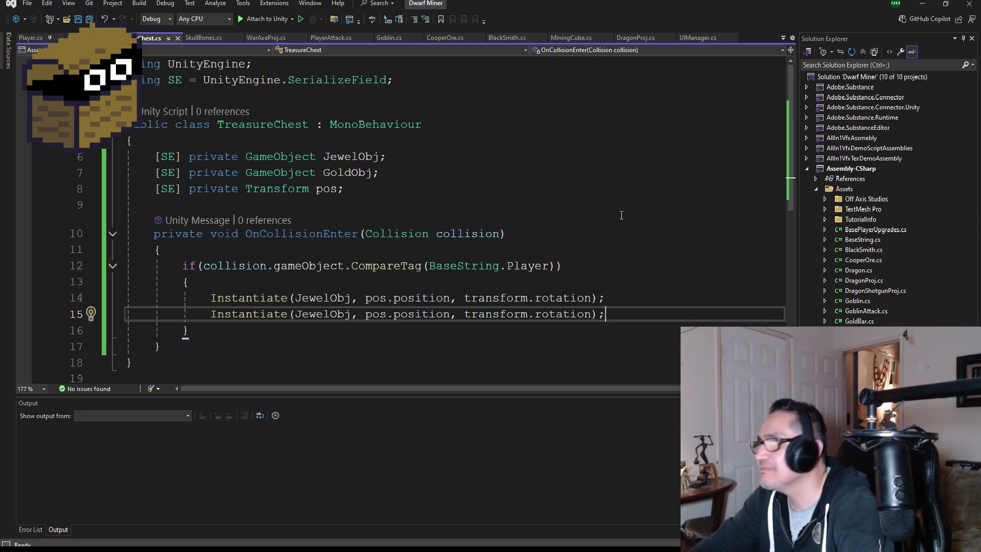
- In Jewel.cs, change line 16 from Random.Range(4, 6) to Random.Range(7, 9), save, and return to Unity
key(ctrl+Tab)
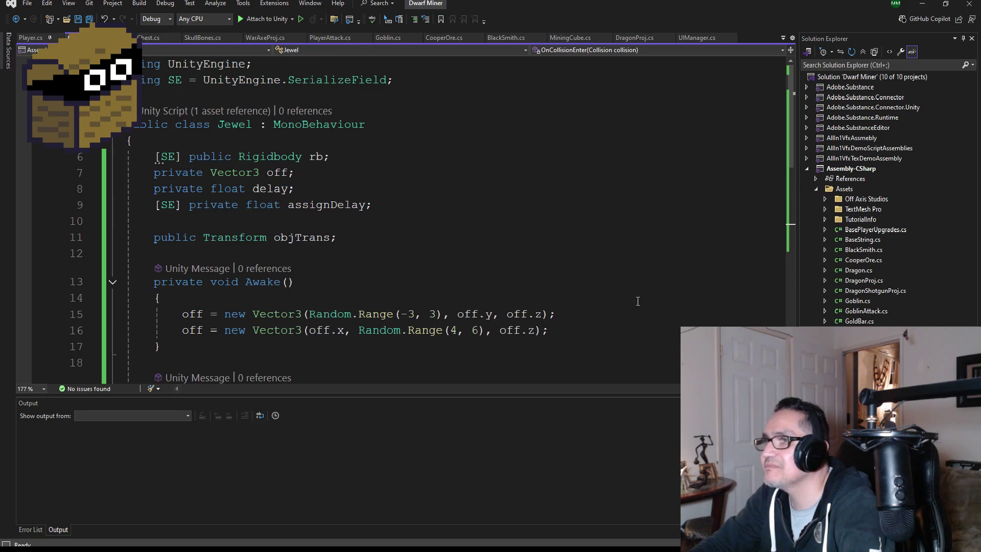
scroll(450, 321, down, 2)
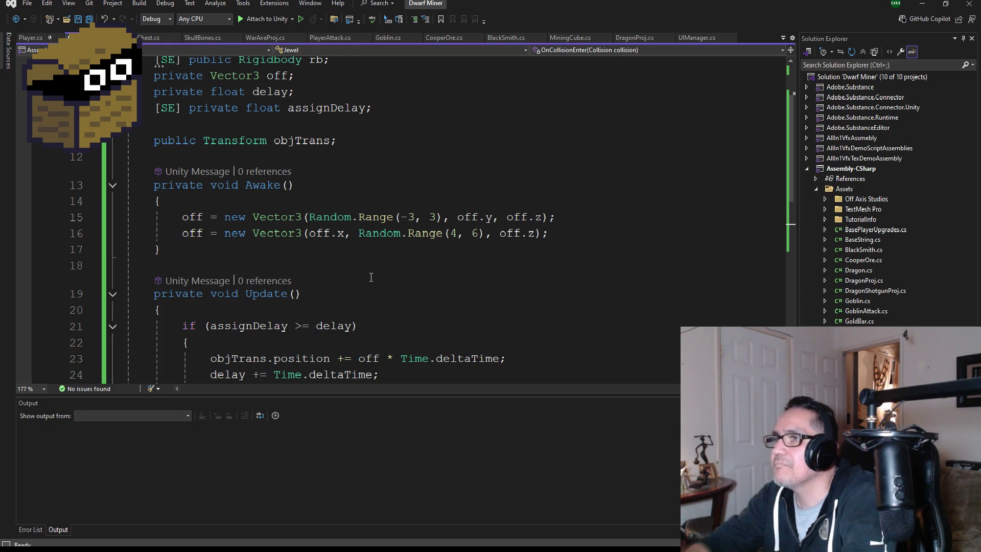
click(457, 233)
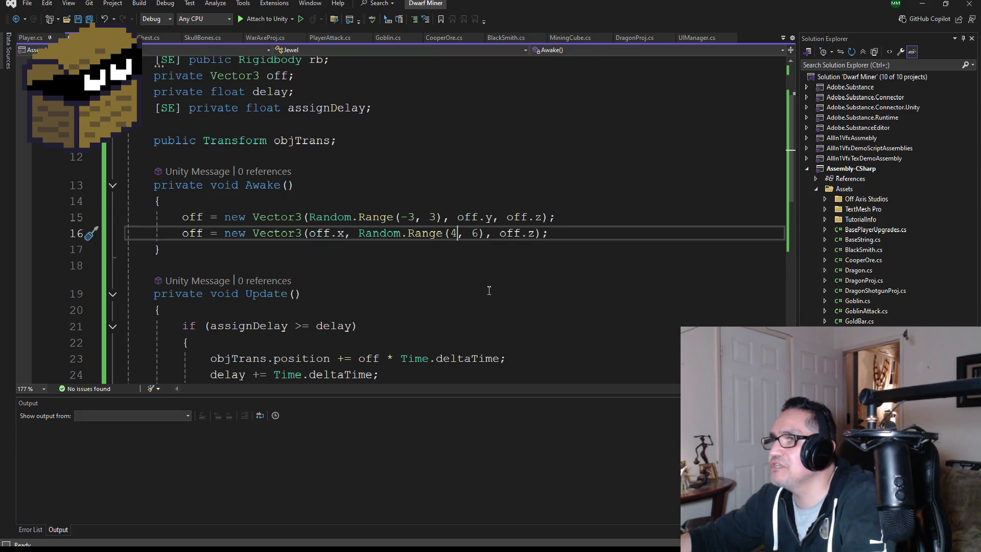
key(BackSpace)
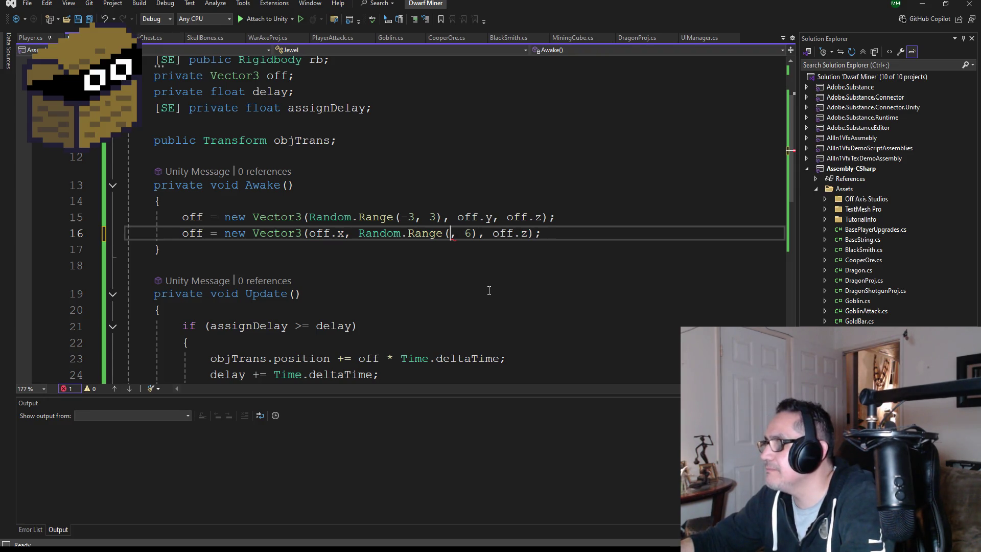
text(7)
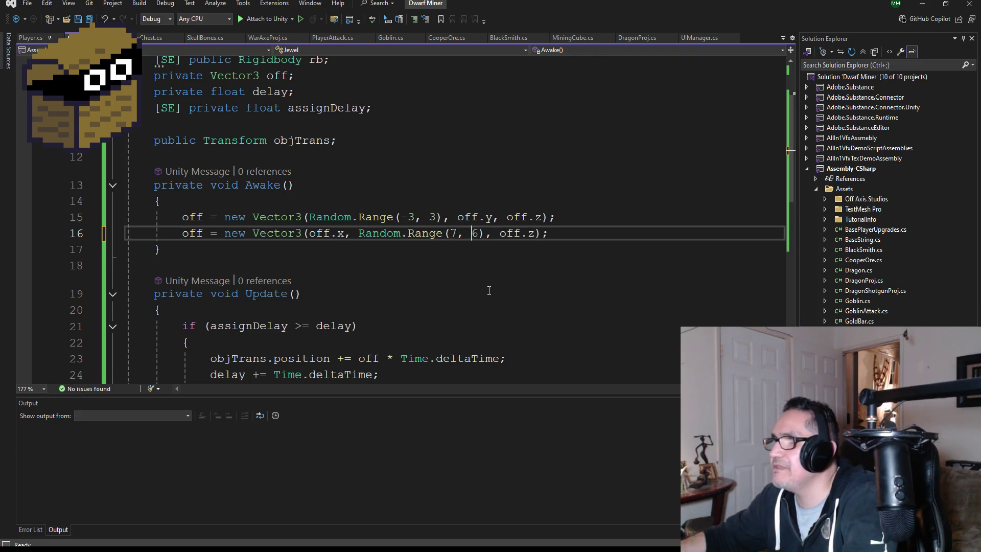
key(Delete)
text(9)
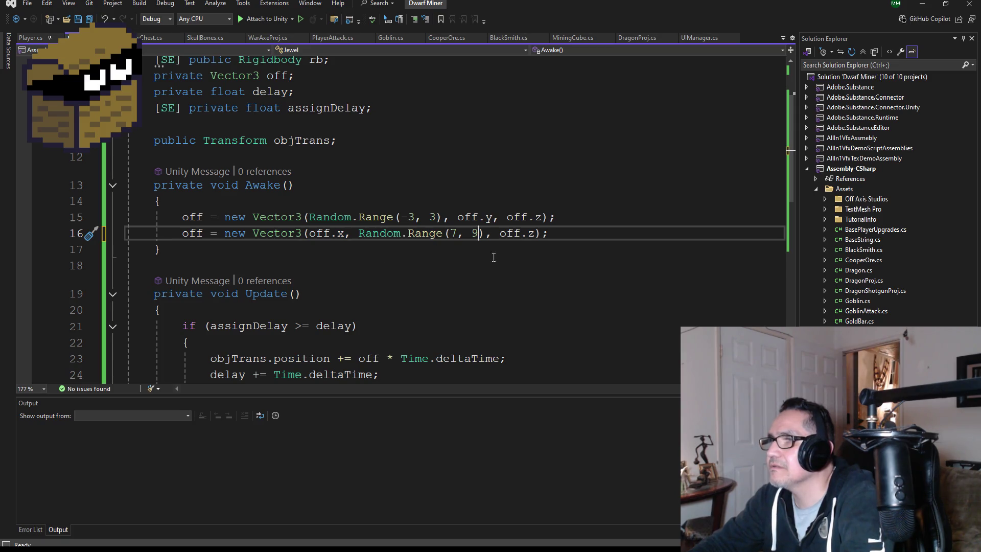
key(ctrl+s)
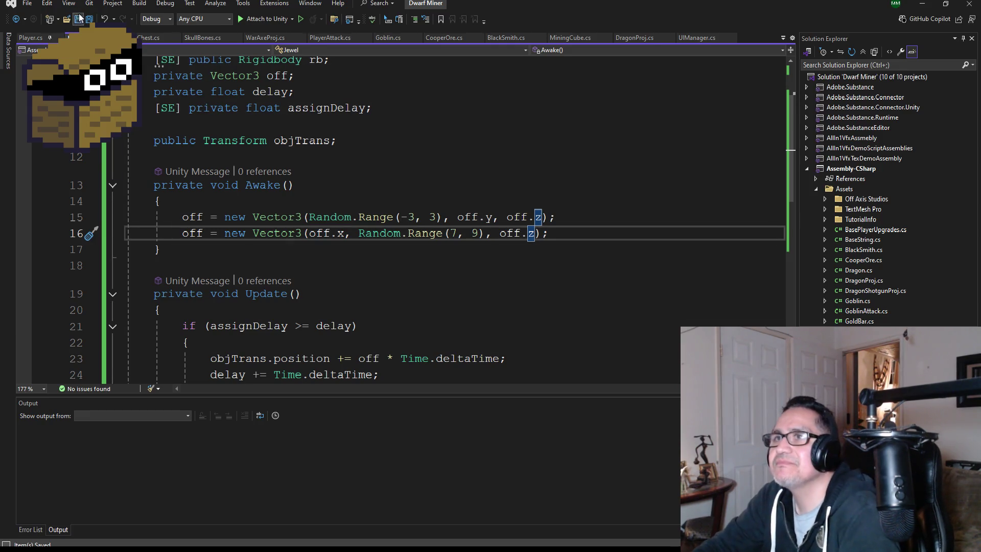
click(414, 215)
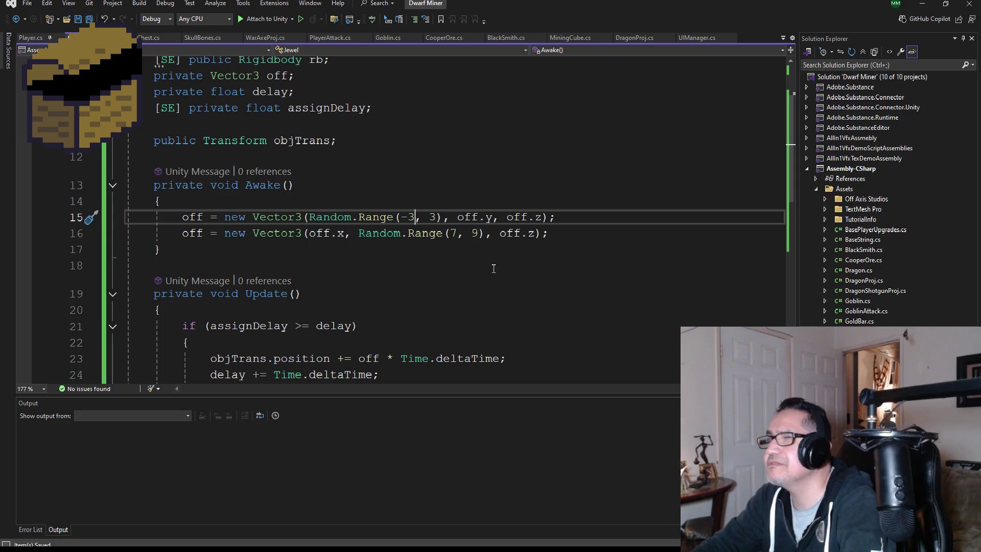
click(923, 4)
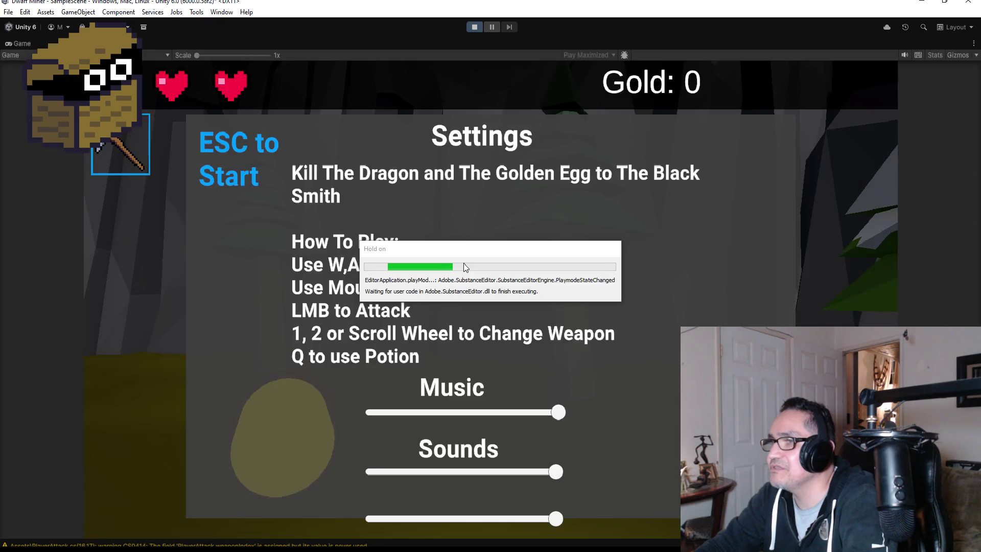
- Start playing and walk past the two treasure chests and mine cart toward the scattered gold
key(Escape)
key(w)
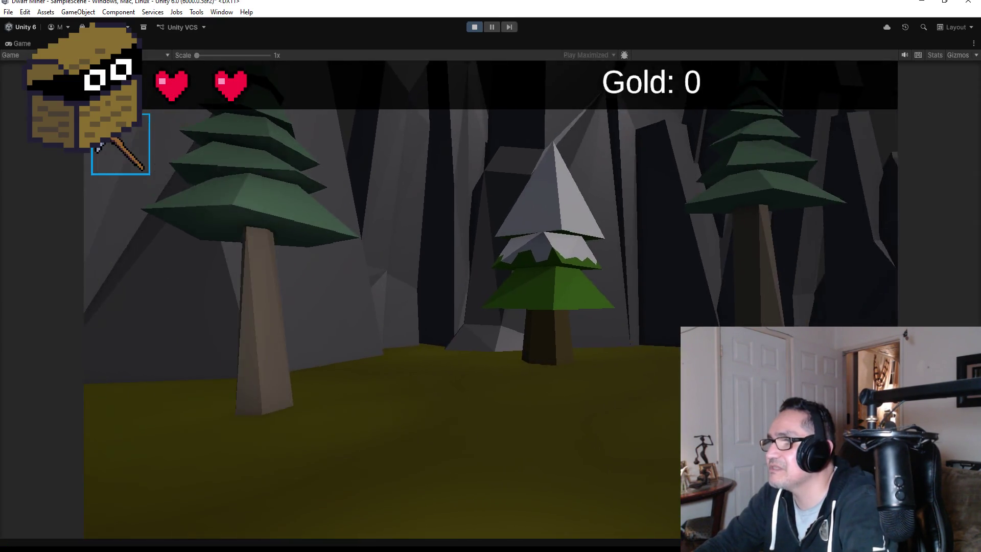
key(w)
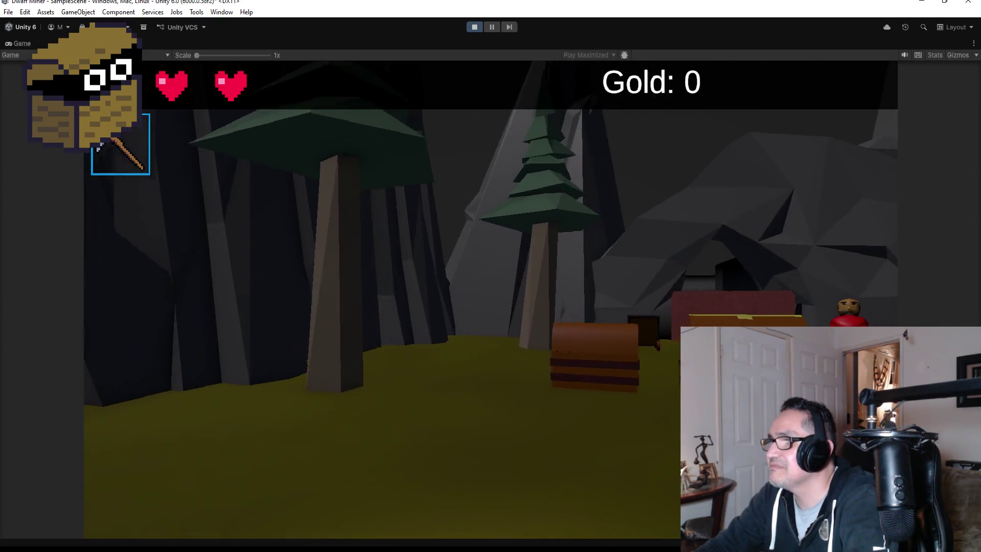
key(w)
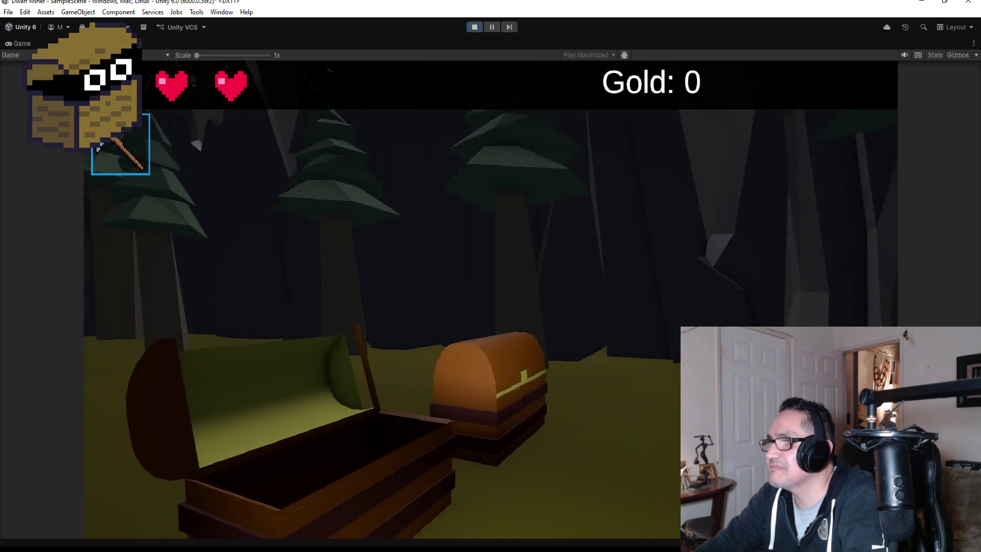
key(s)
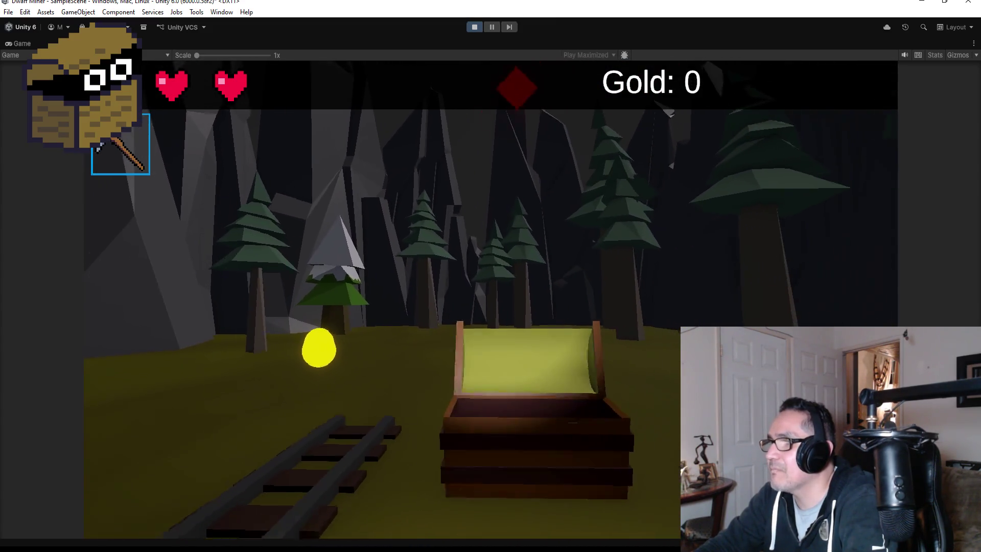
key(w)
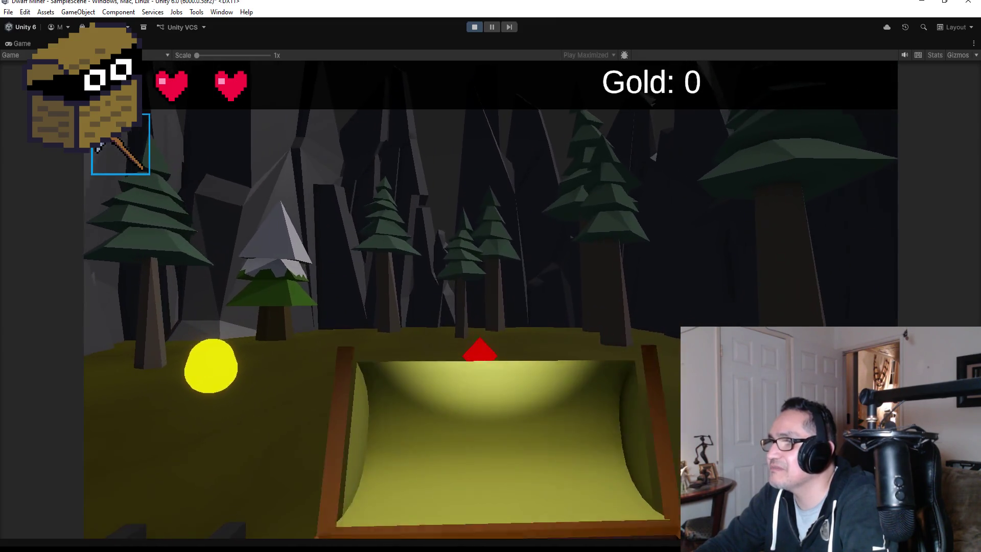
key(s)
key(w)
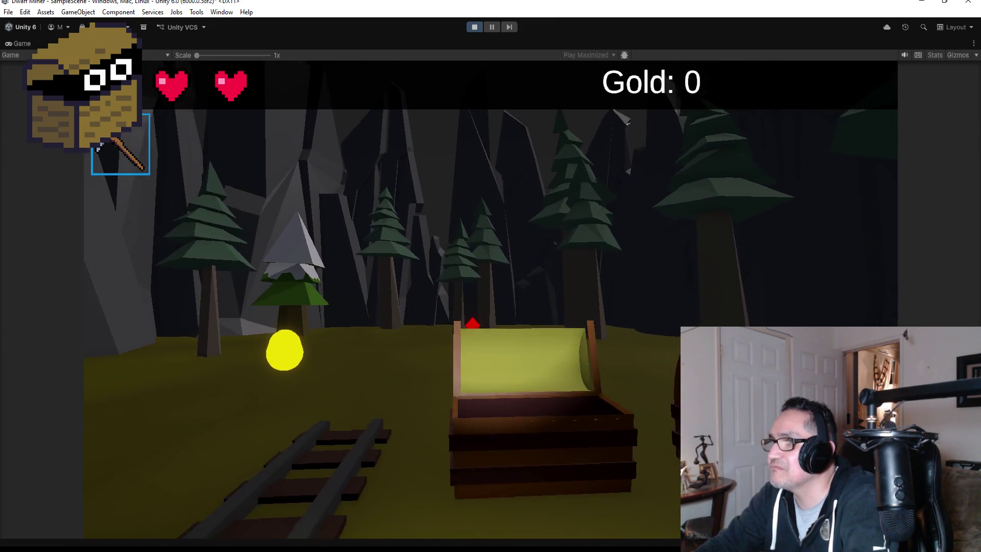
key(w)
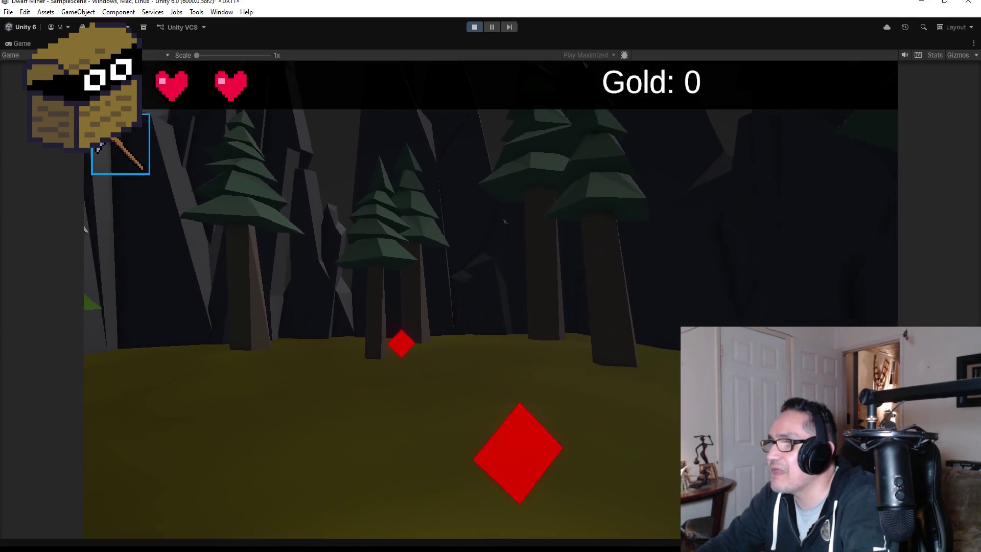
- Turn and walk past the red jewels near the cave, ending back at the open chest
key(a)
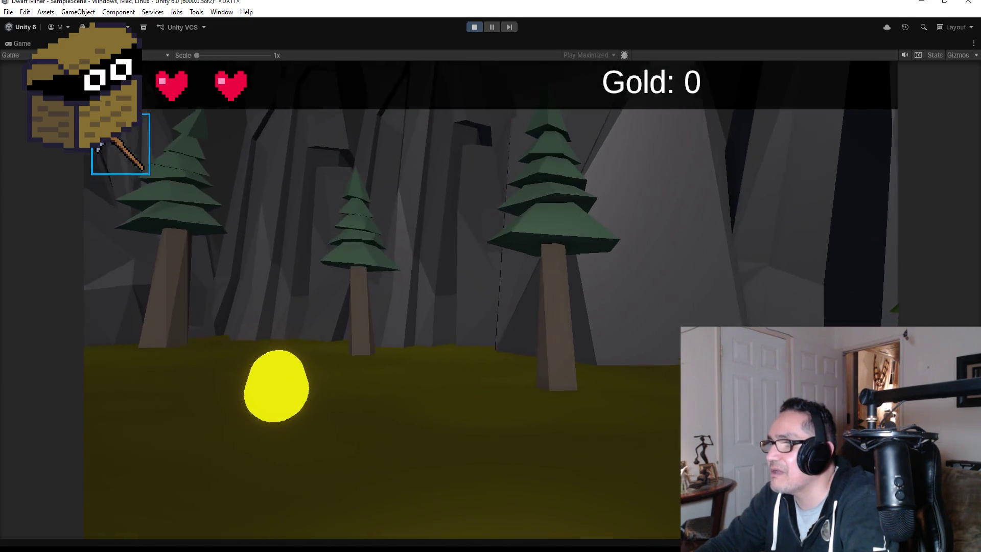
key(d)
key(w)
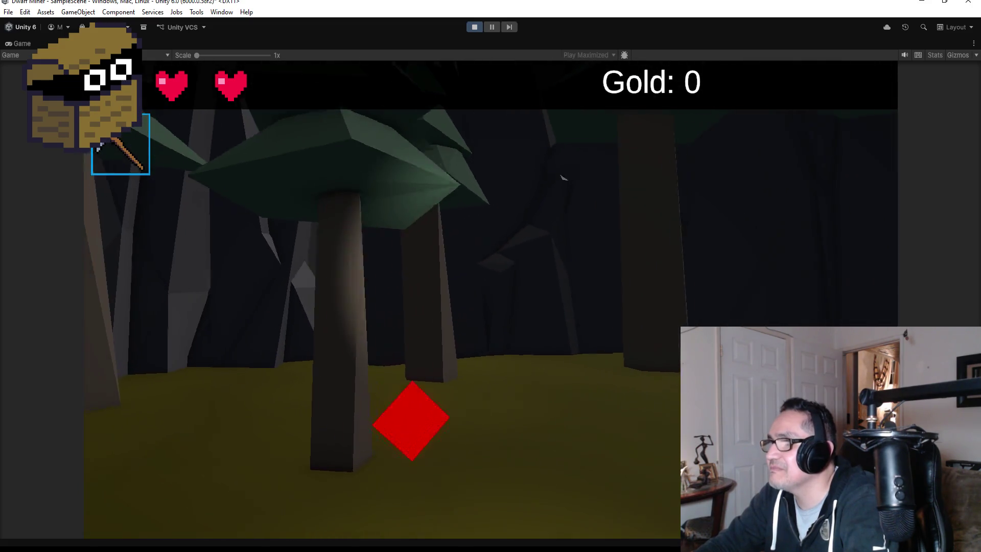
key(a)
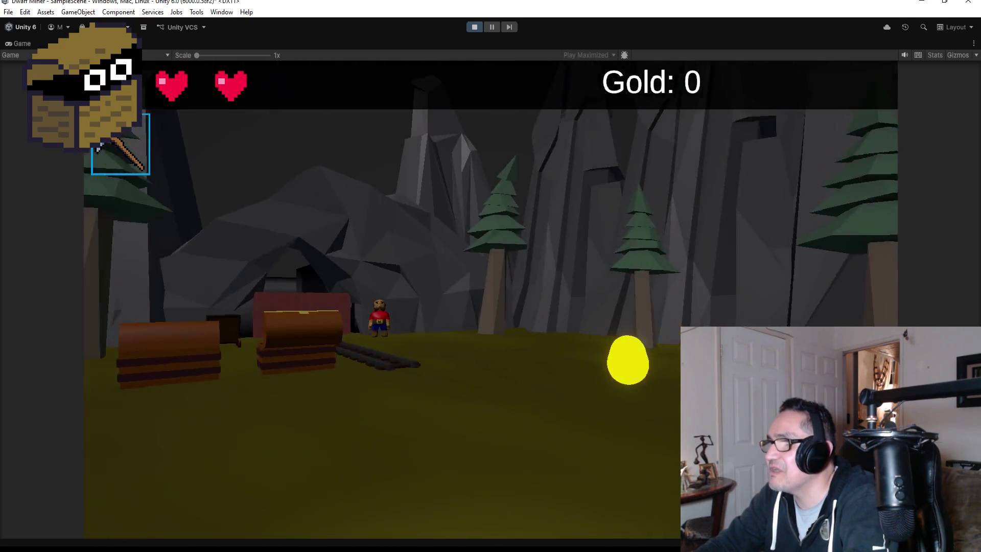
key(w)
key(a)
key(w)
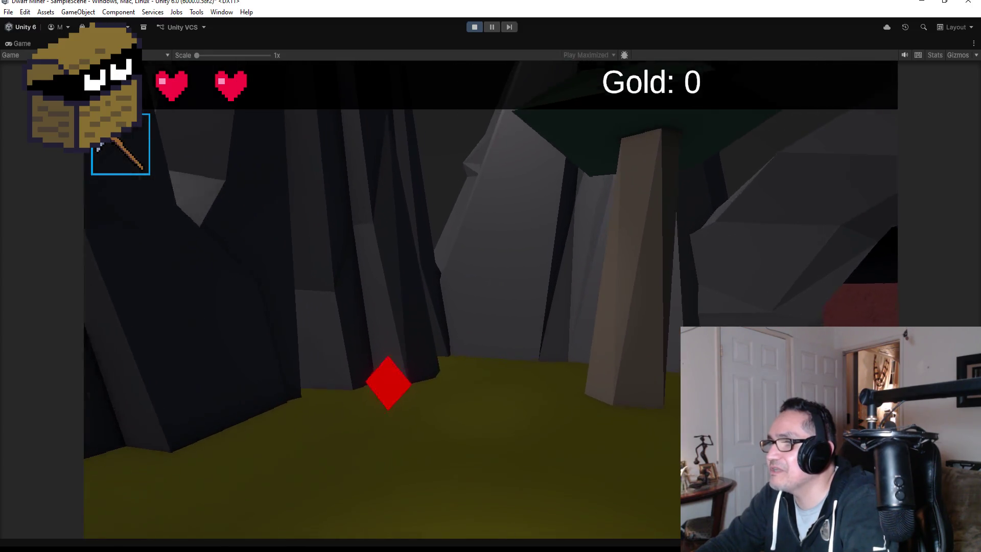
key(d)
key(w)
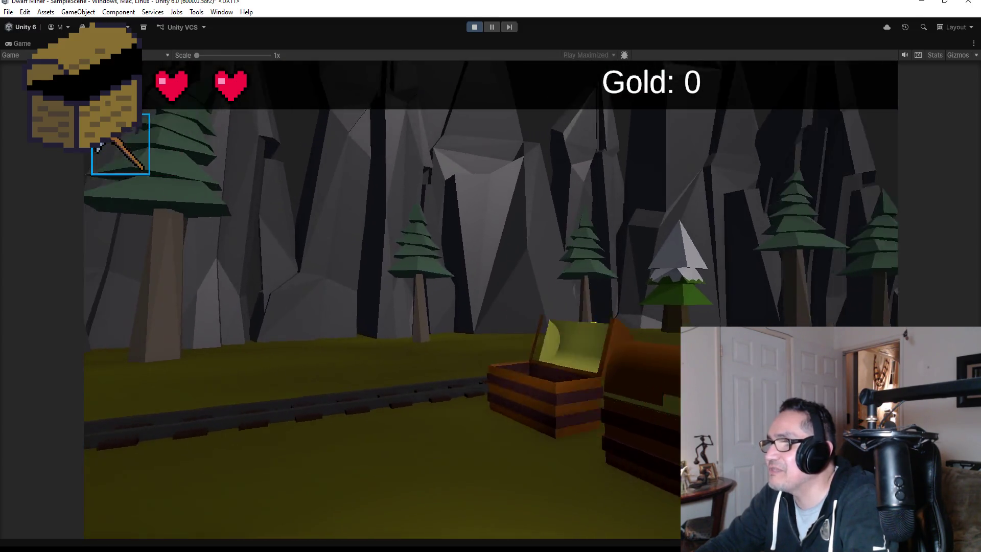